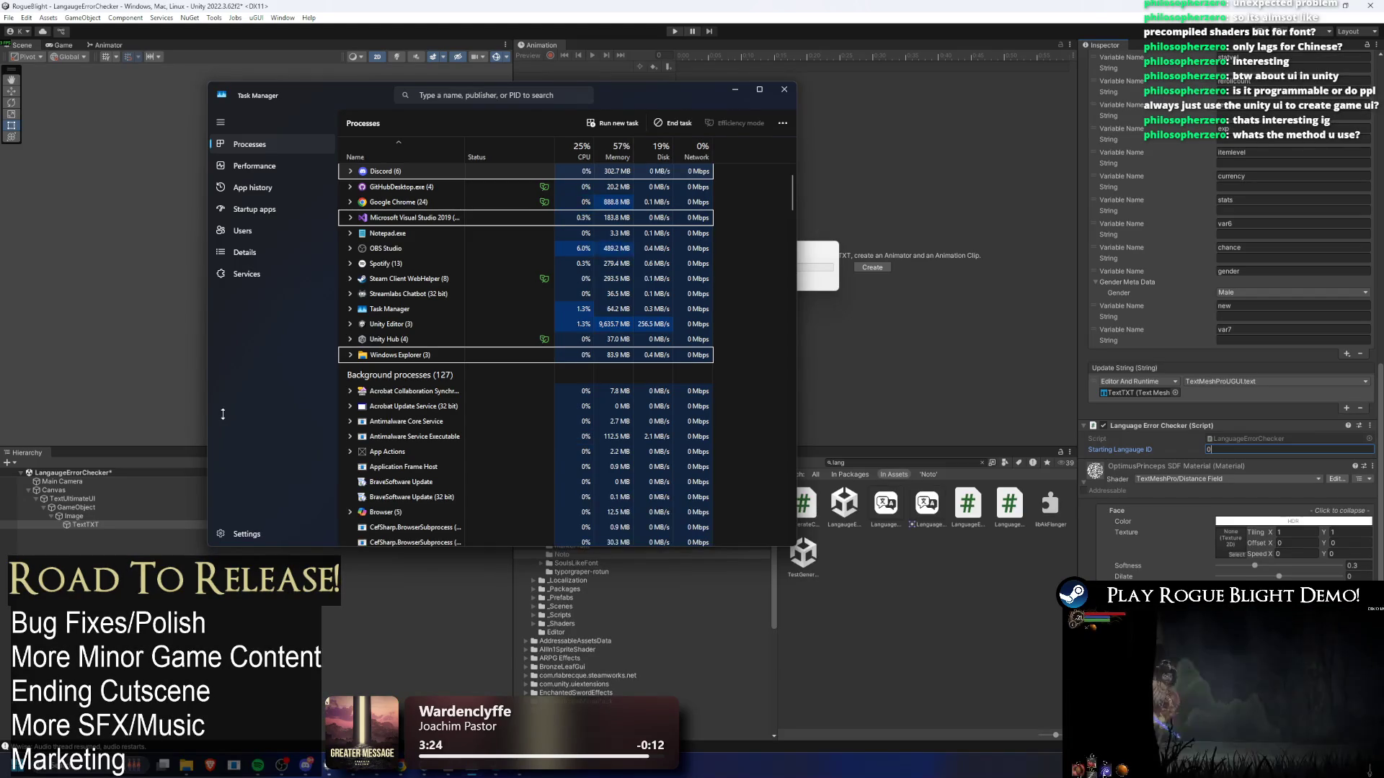
- Finish reviewing Task Manager's process list and bring Unity Hub's project list forward
scroll(420, 262, "up", 1)
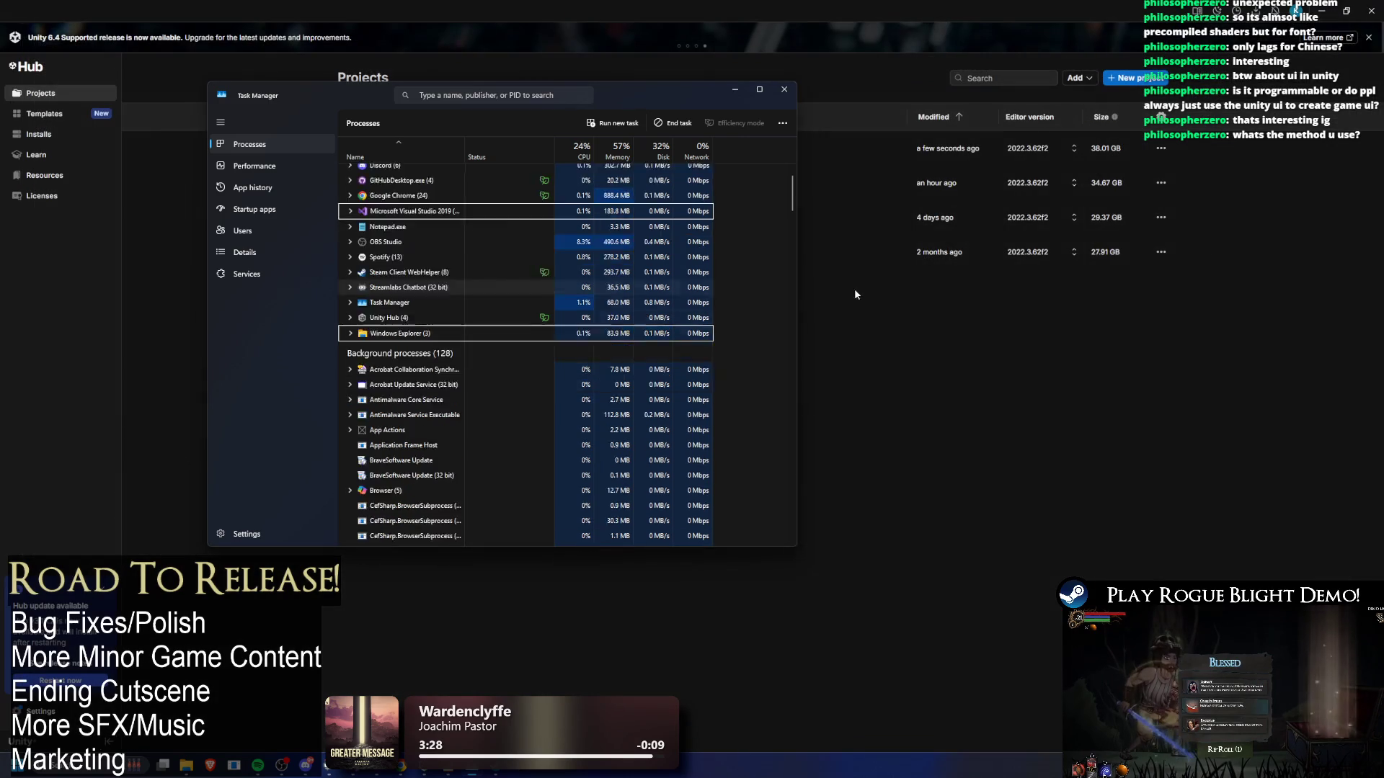
left_click(854, 288)
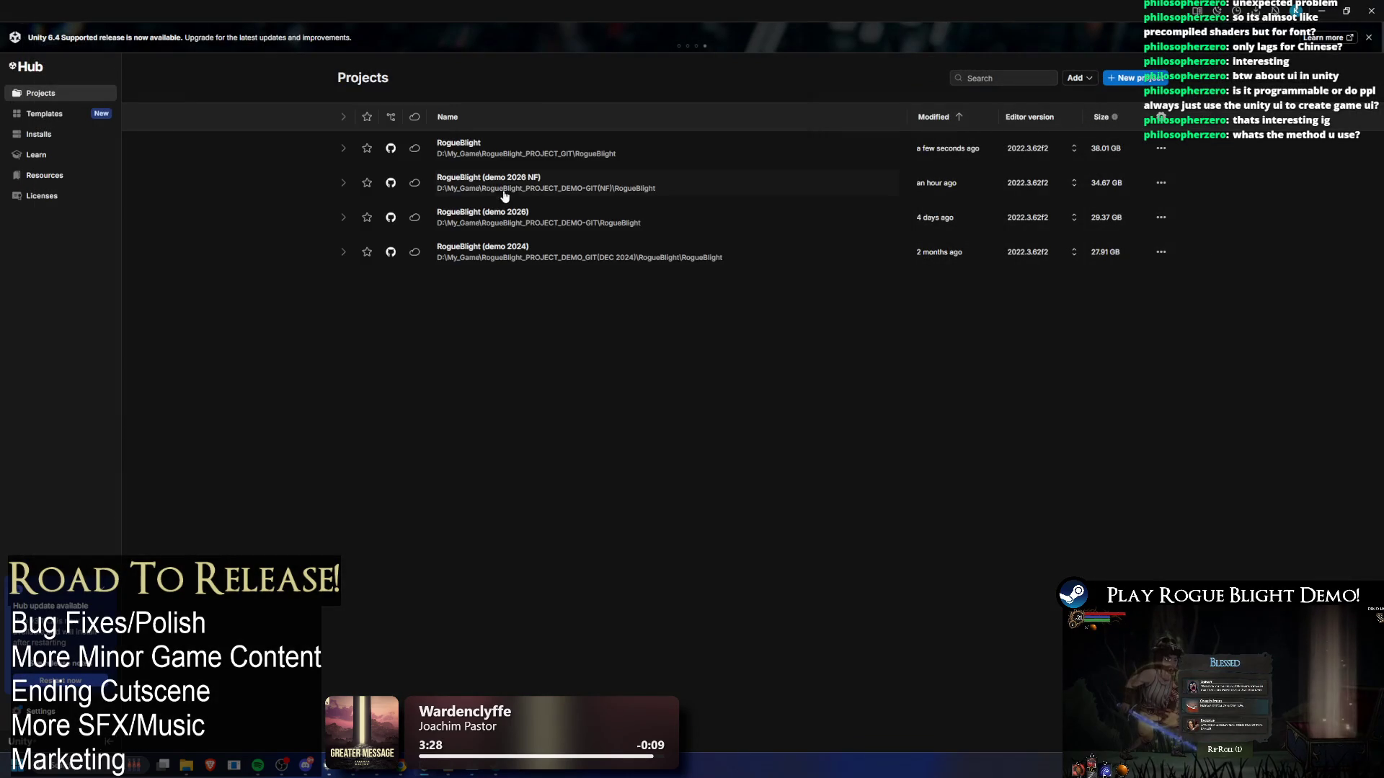
- Open the RogueBlight project from Unity Hub and start its scene in play mode
left_click(548, 153)
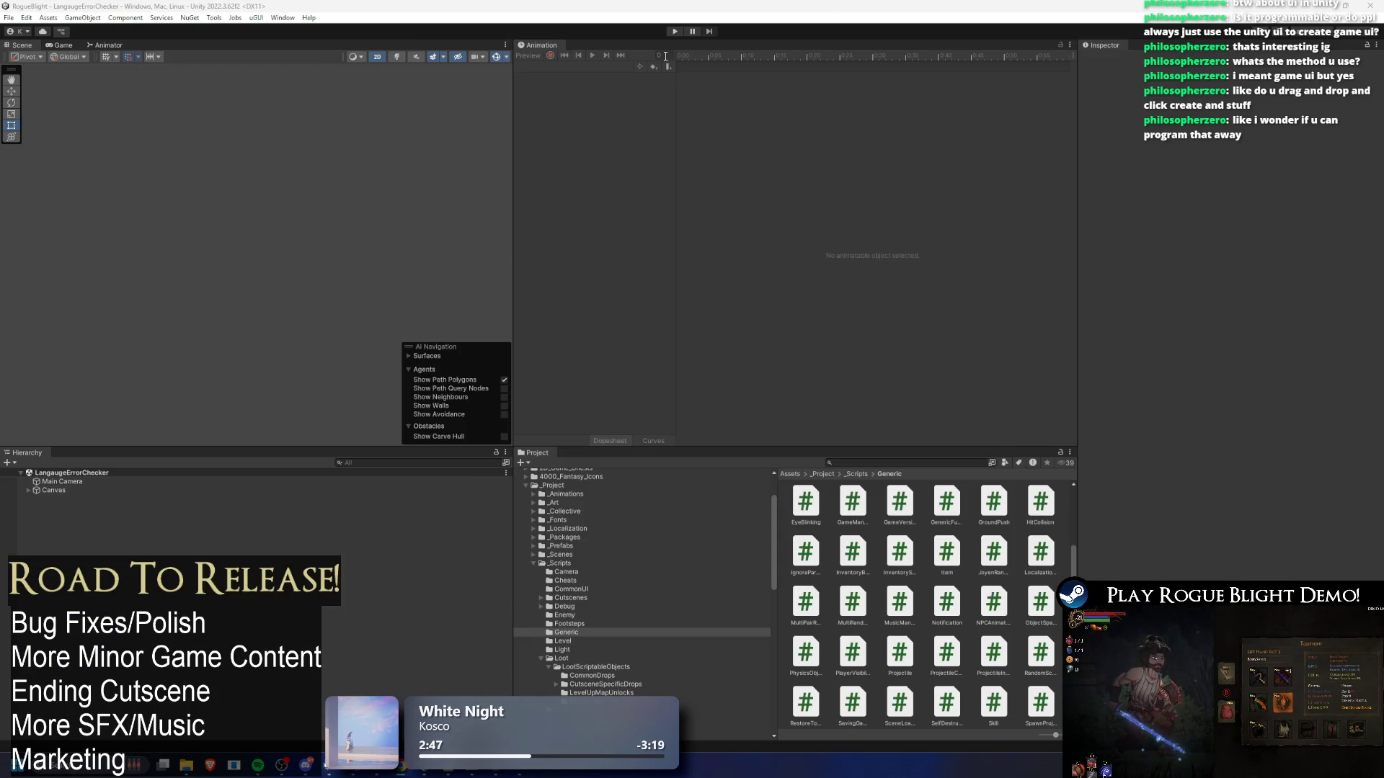
left_click(681, 32)
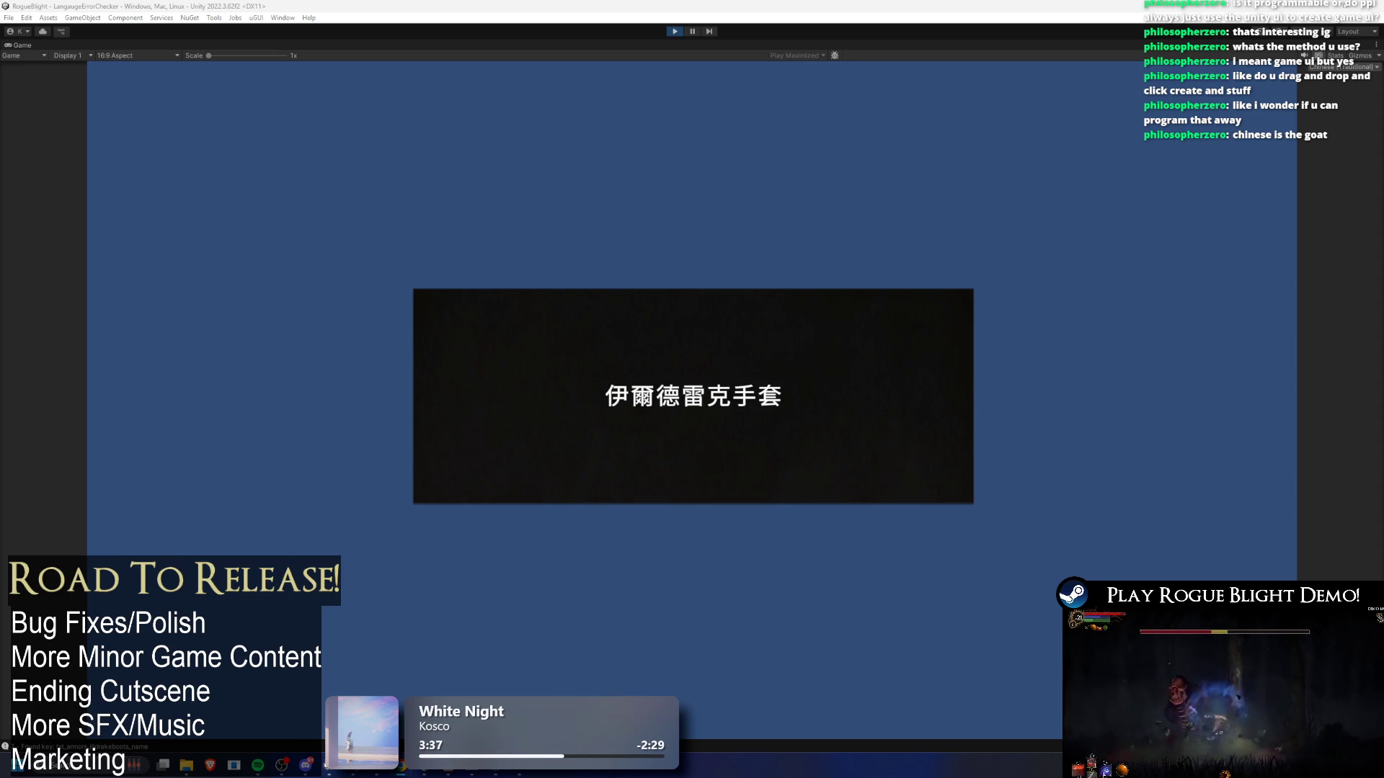
- Open the full Console log to review the TMP font atlas errors
left_click(124, 749)
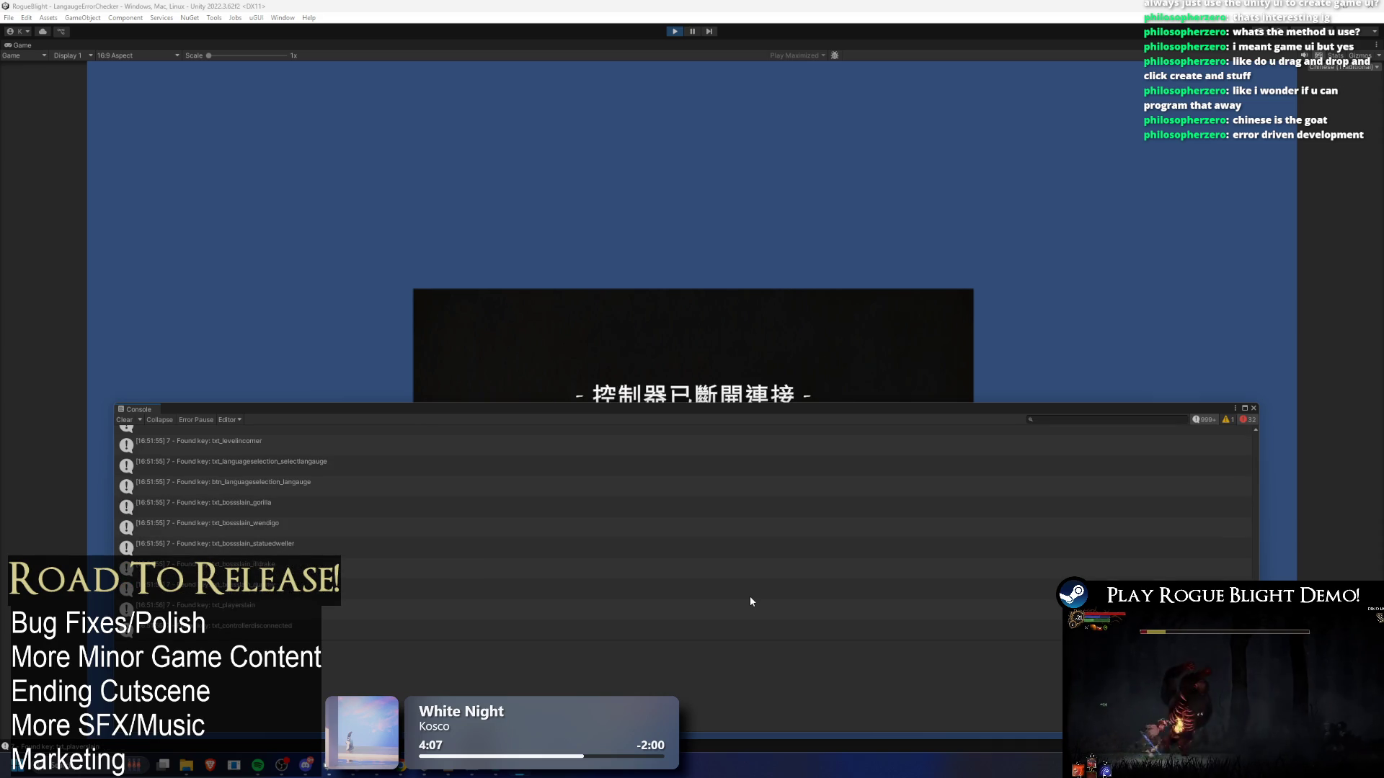
- Pause the game and search the project assets for 'tc not'
left_click(690, 34)
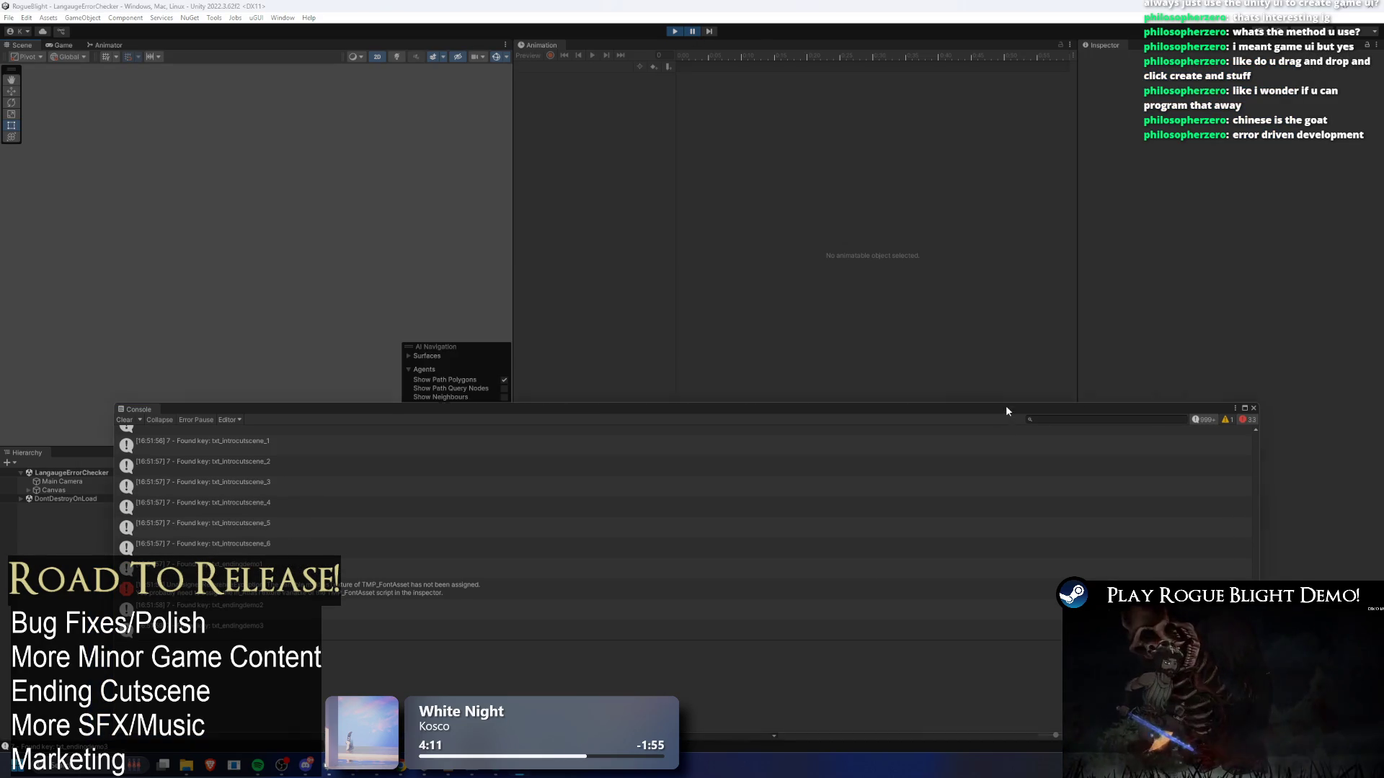
left_click(921, 463)
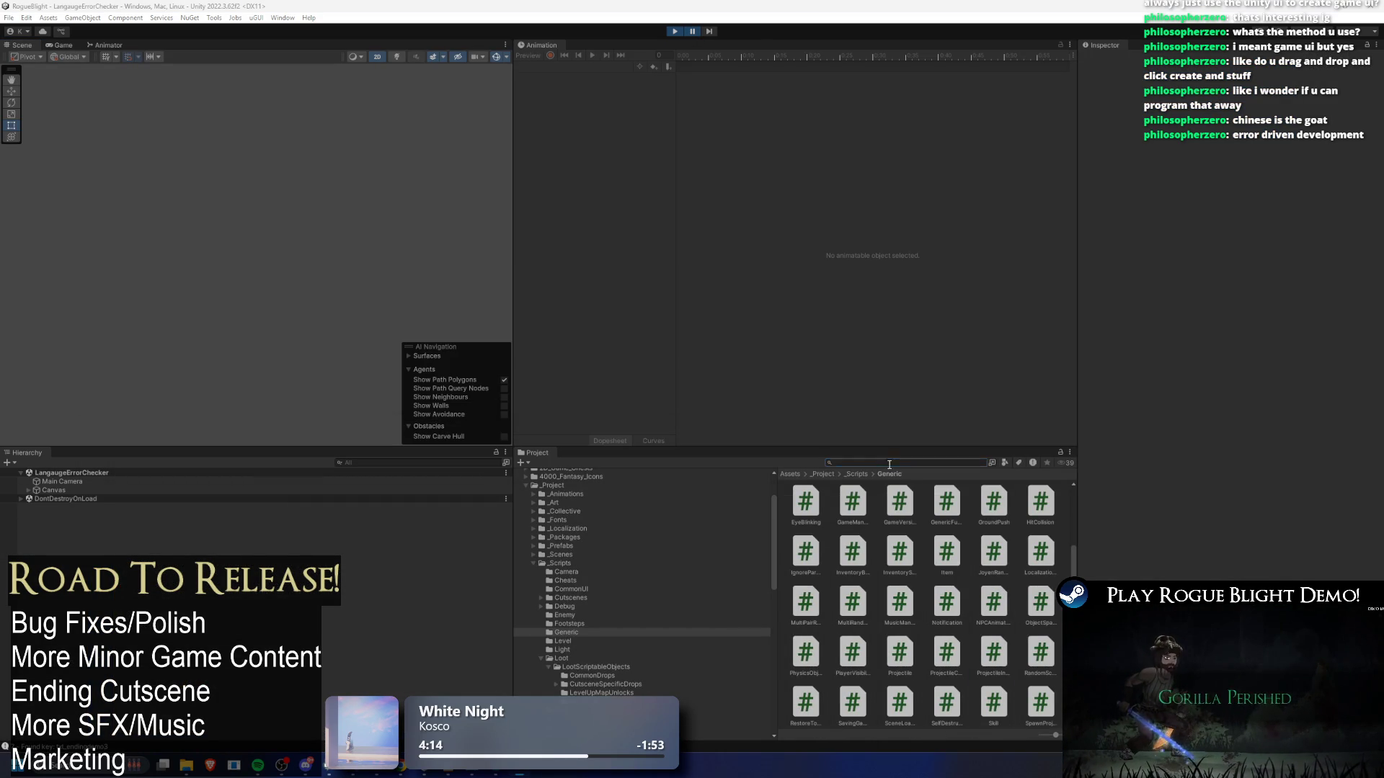
type("tc not")
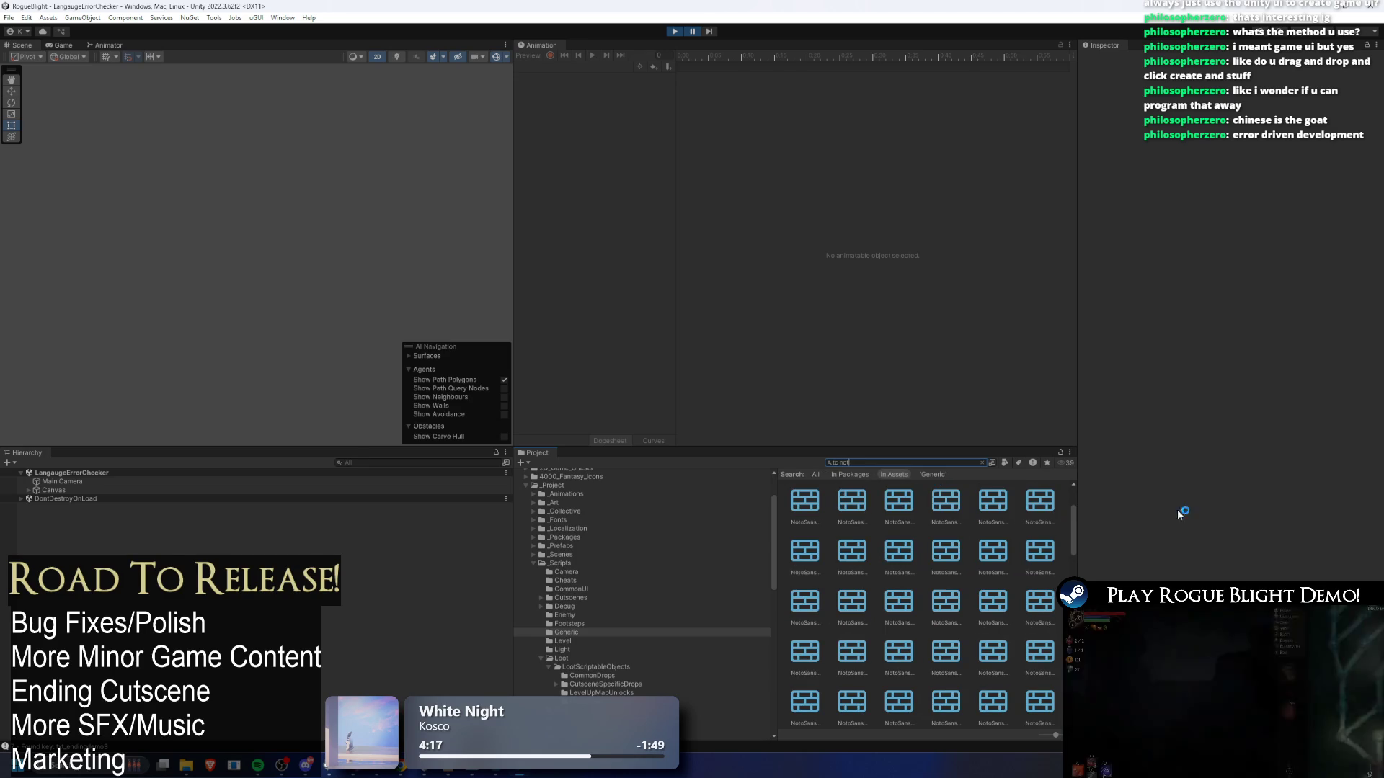
- Inspect the NotoSans TC font asset and its source font's import settings, then the next asset
left_click(986, 496)
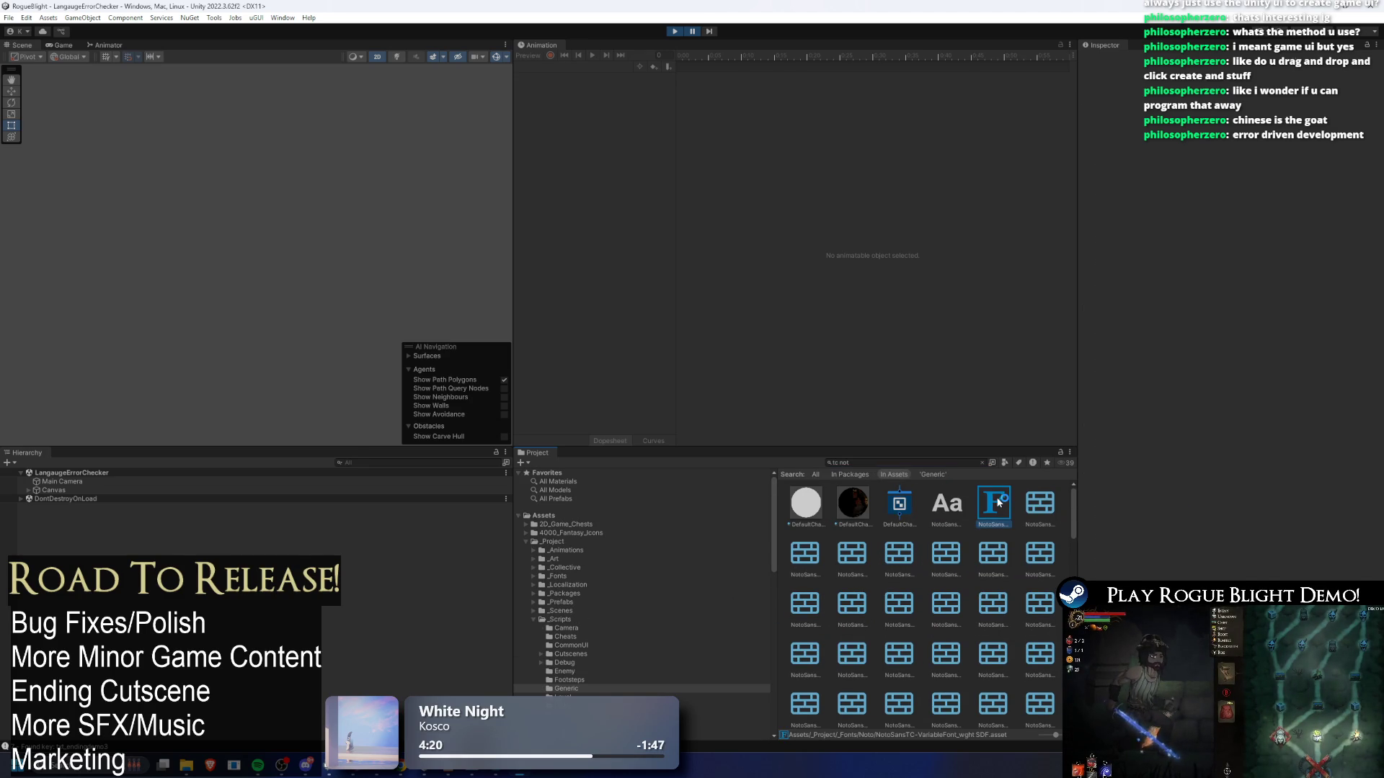
left_click(959, 463)
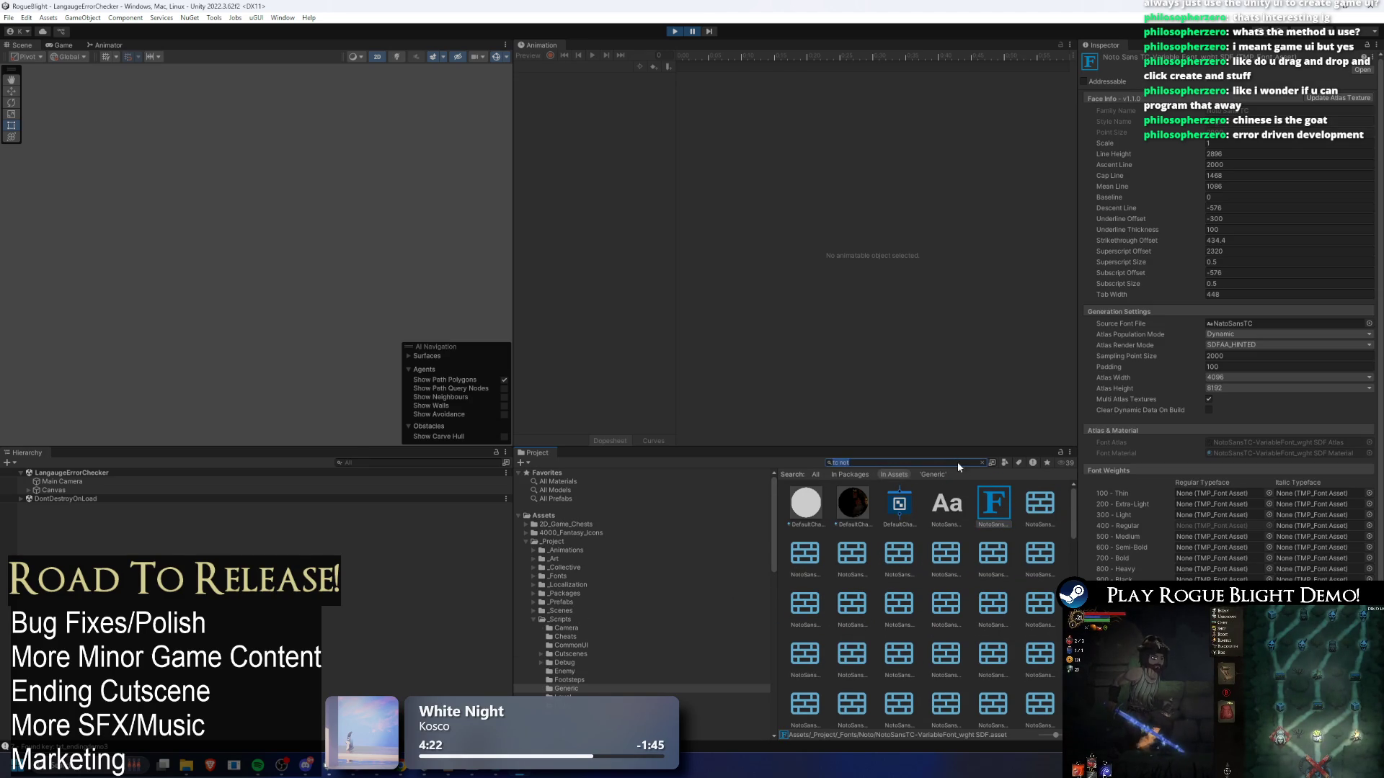
left_click(887, 508)
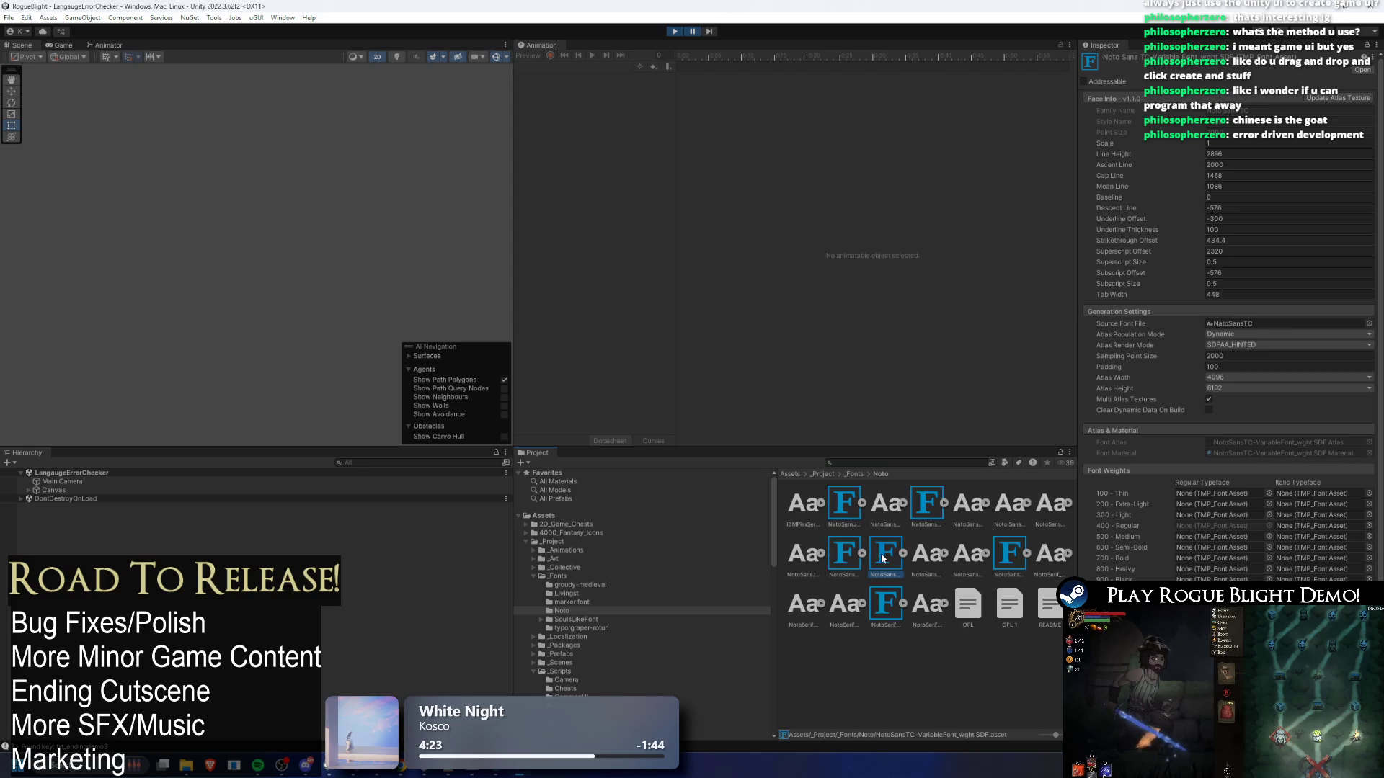
key("Right")
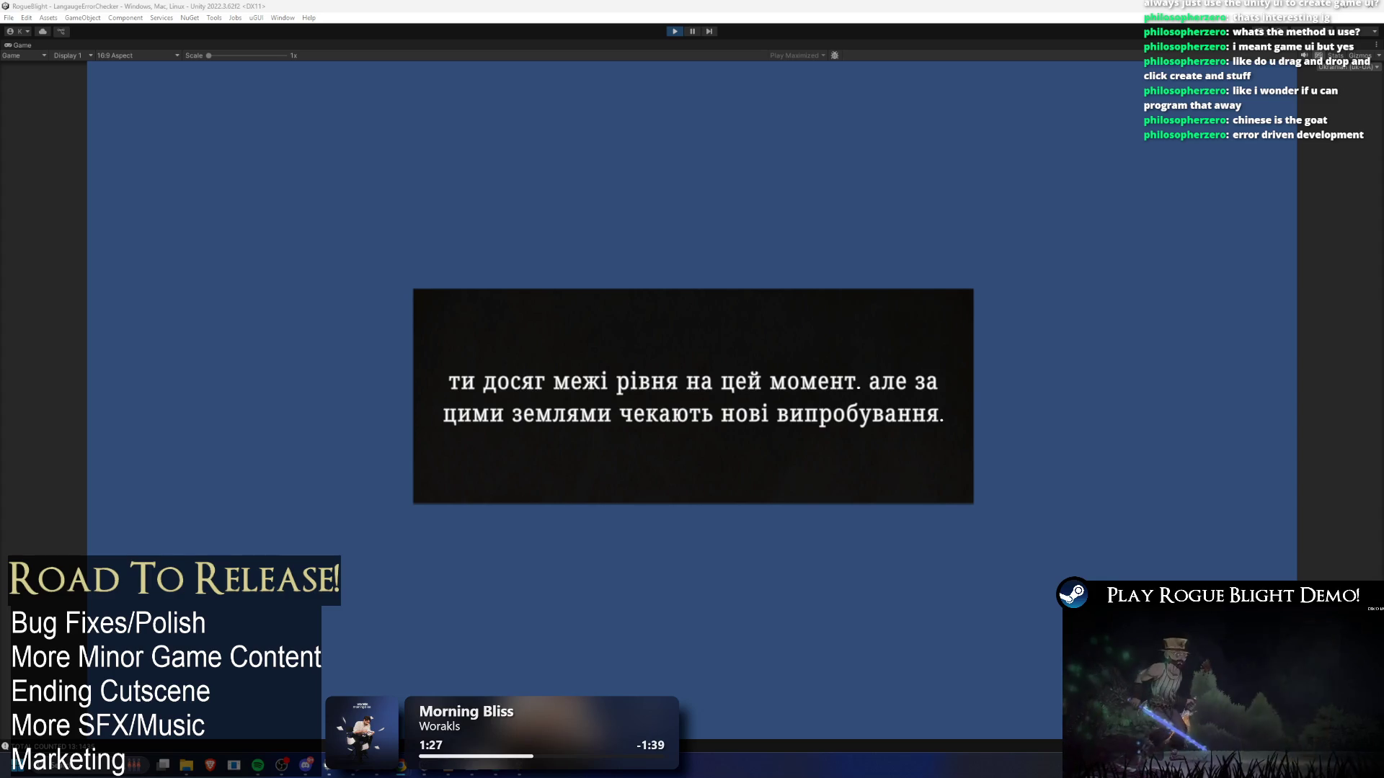
- Exit play mode to return to editing
left_click(675, 31)
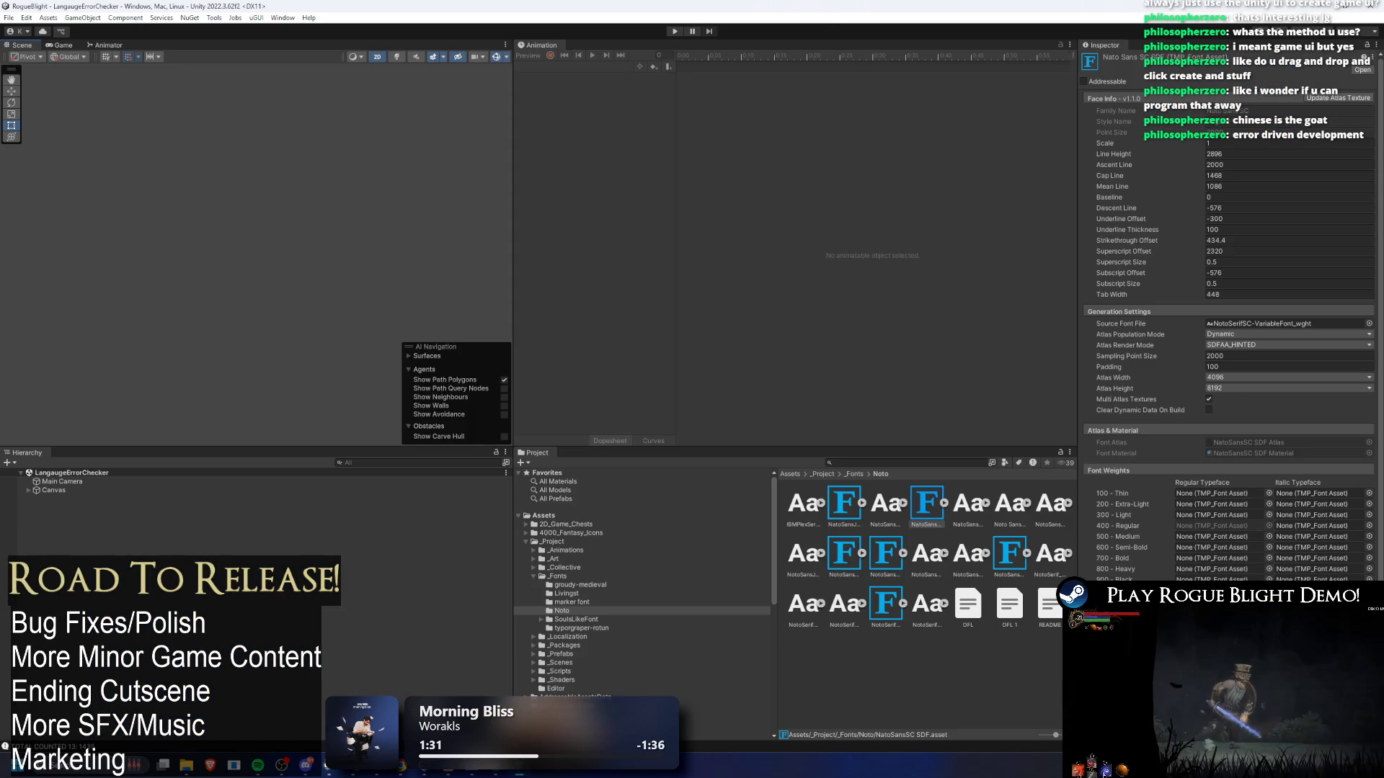
left_click_drag(6, 411, 105, 411)
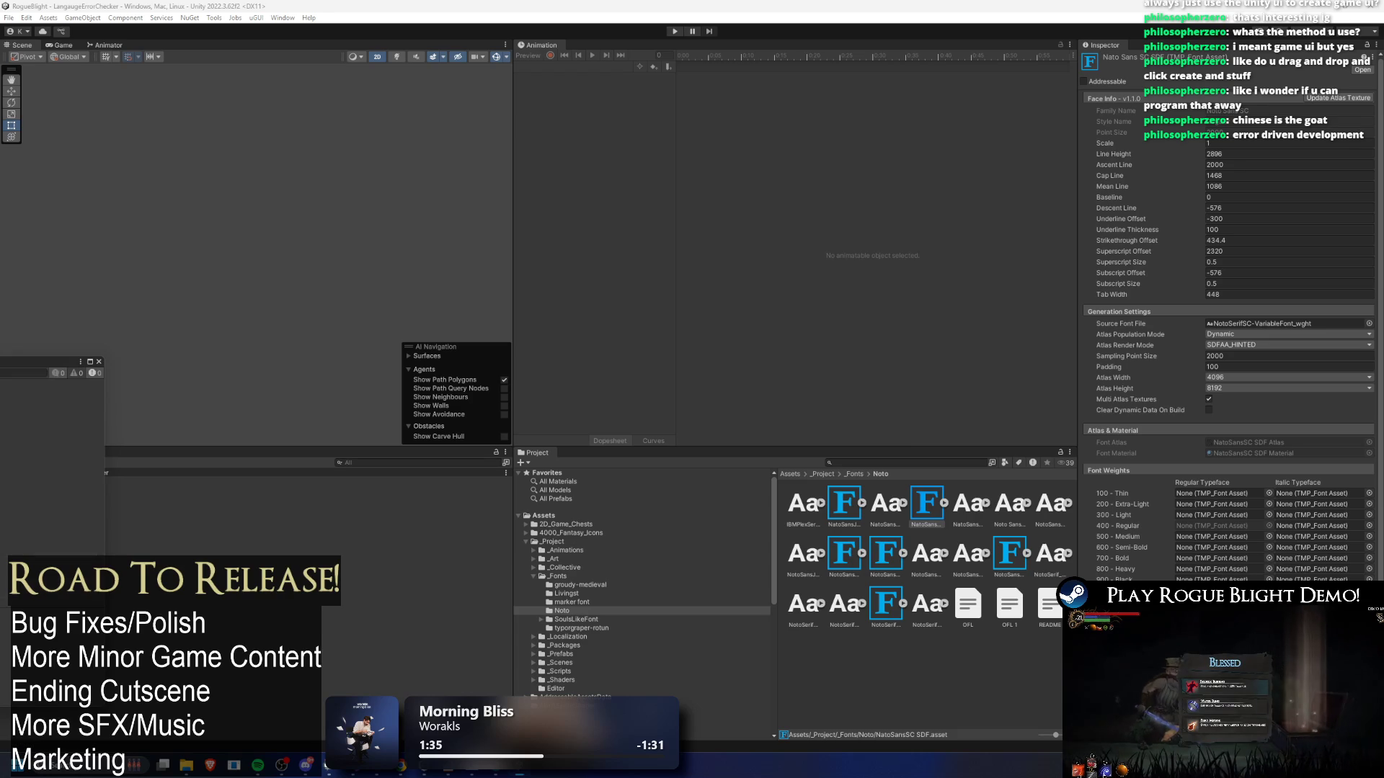
left_click(673, 33)
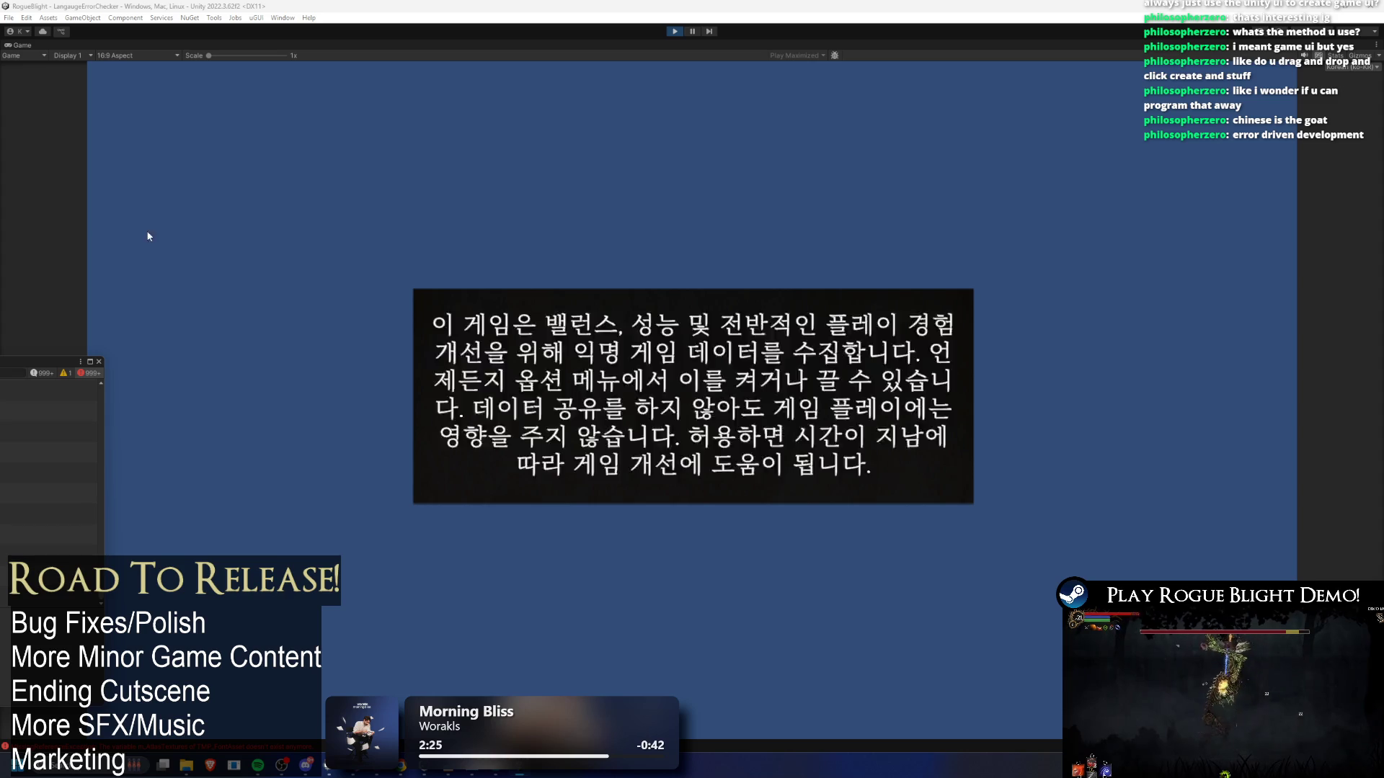
left_click(673, 31)
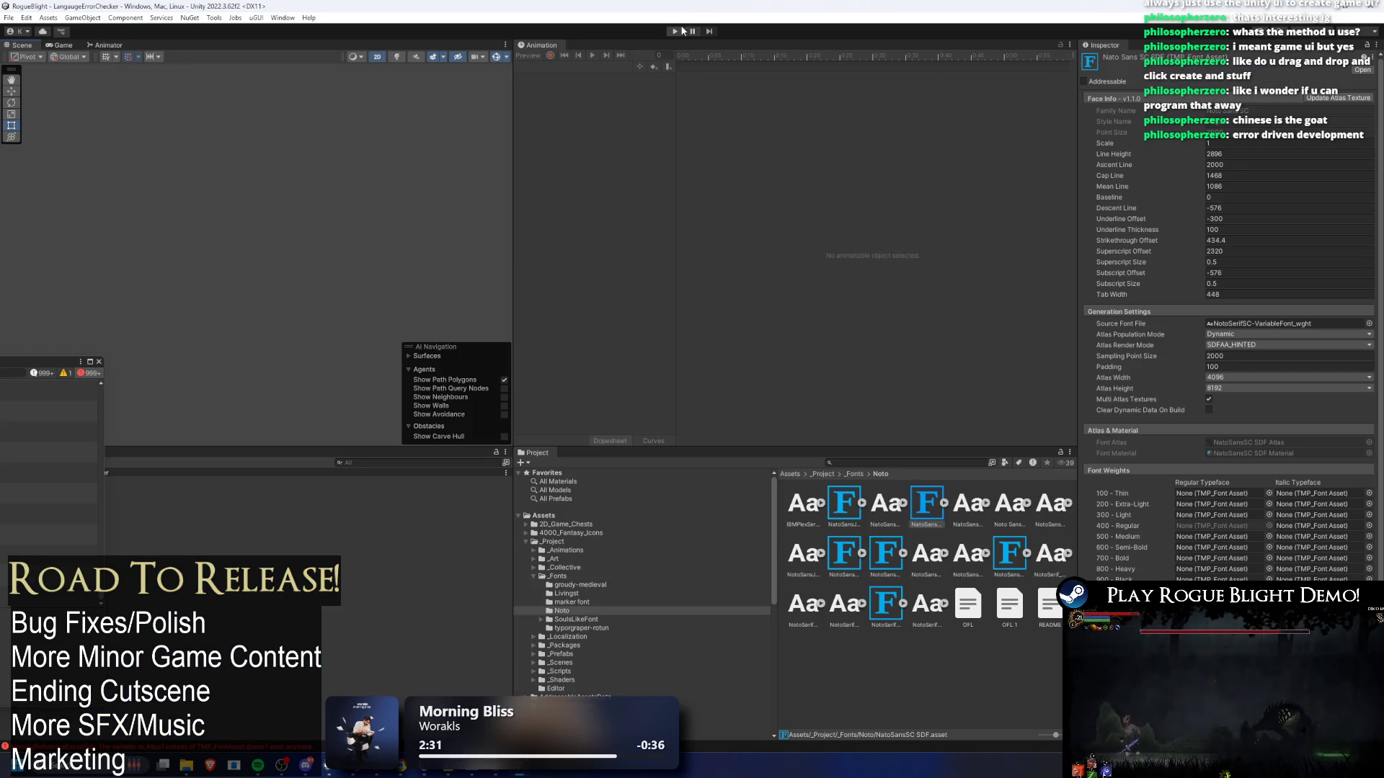
left_click(674, 31)
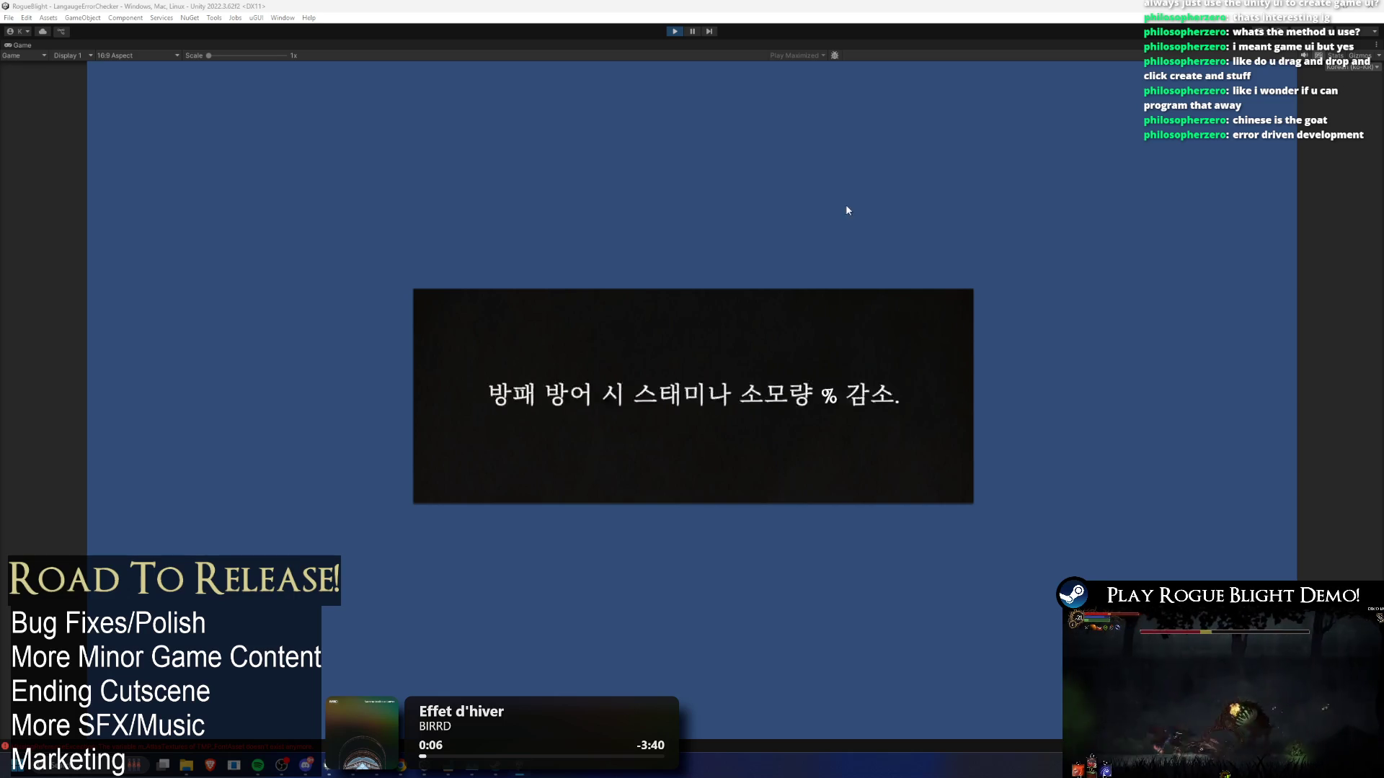
left_click(675, 31)
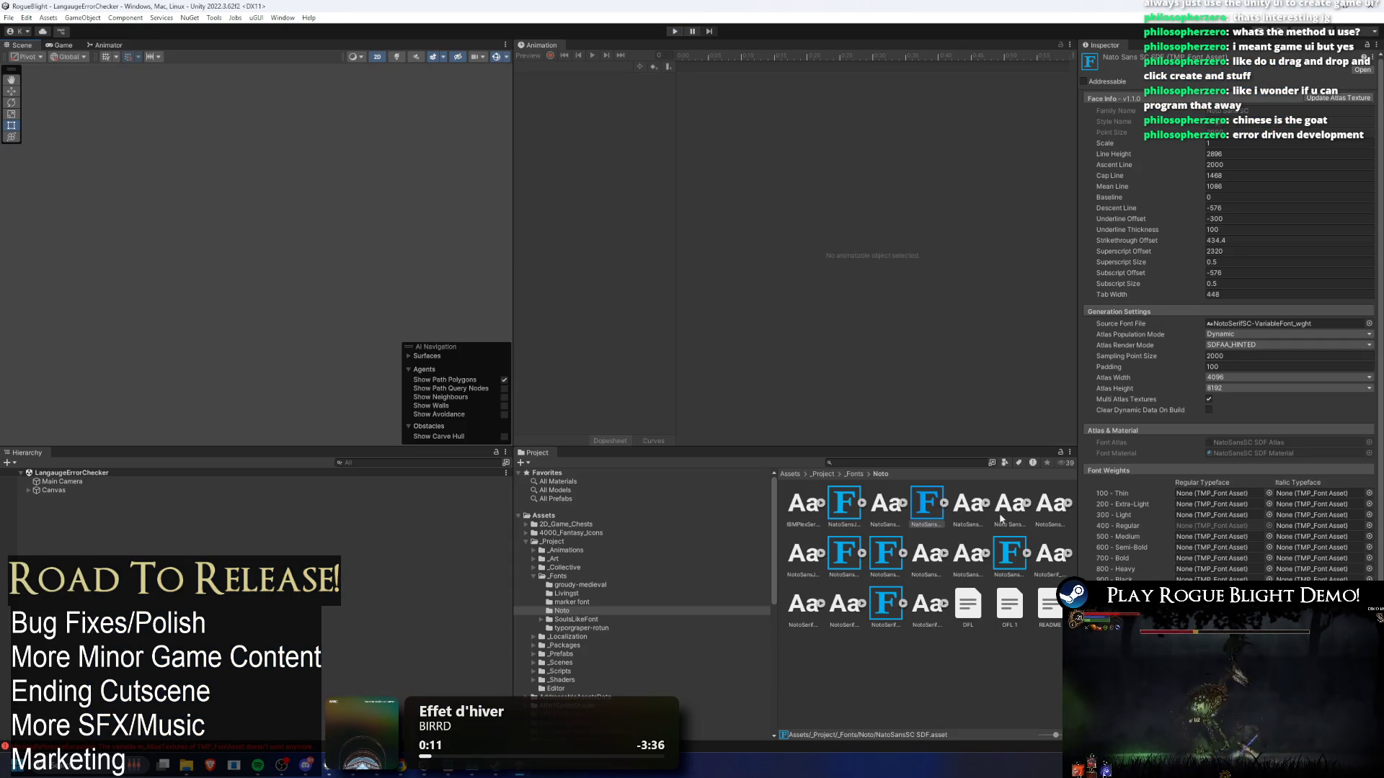
- Inspect the OptimusPrinceps SDF font assets in the _Fonts/SoulsLikeFont folder
left_click(850, 474)
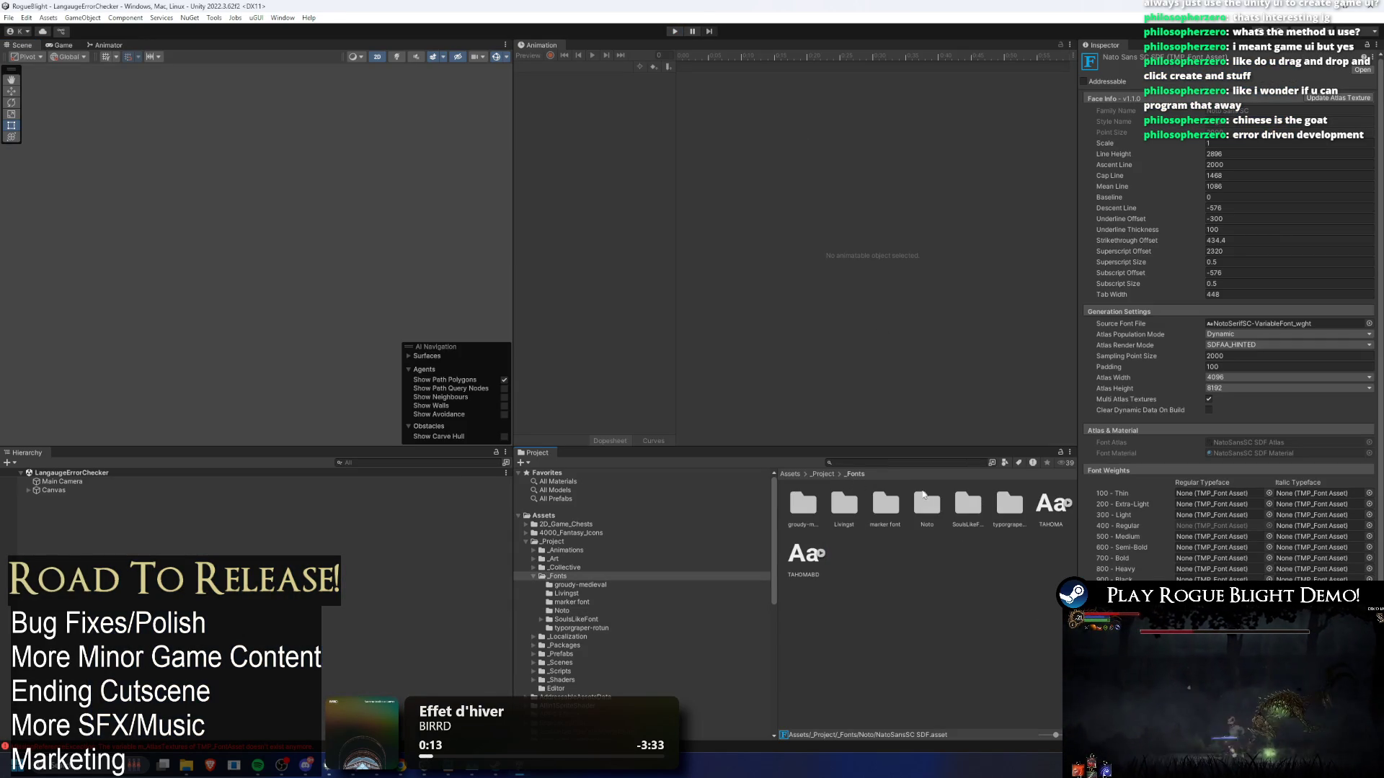
double_click(962, 503)
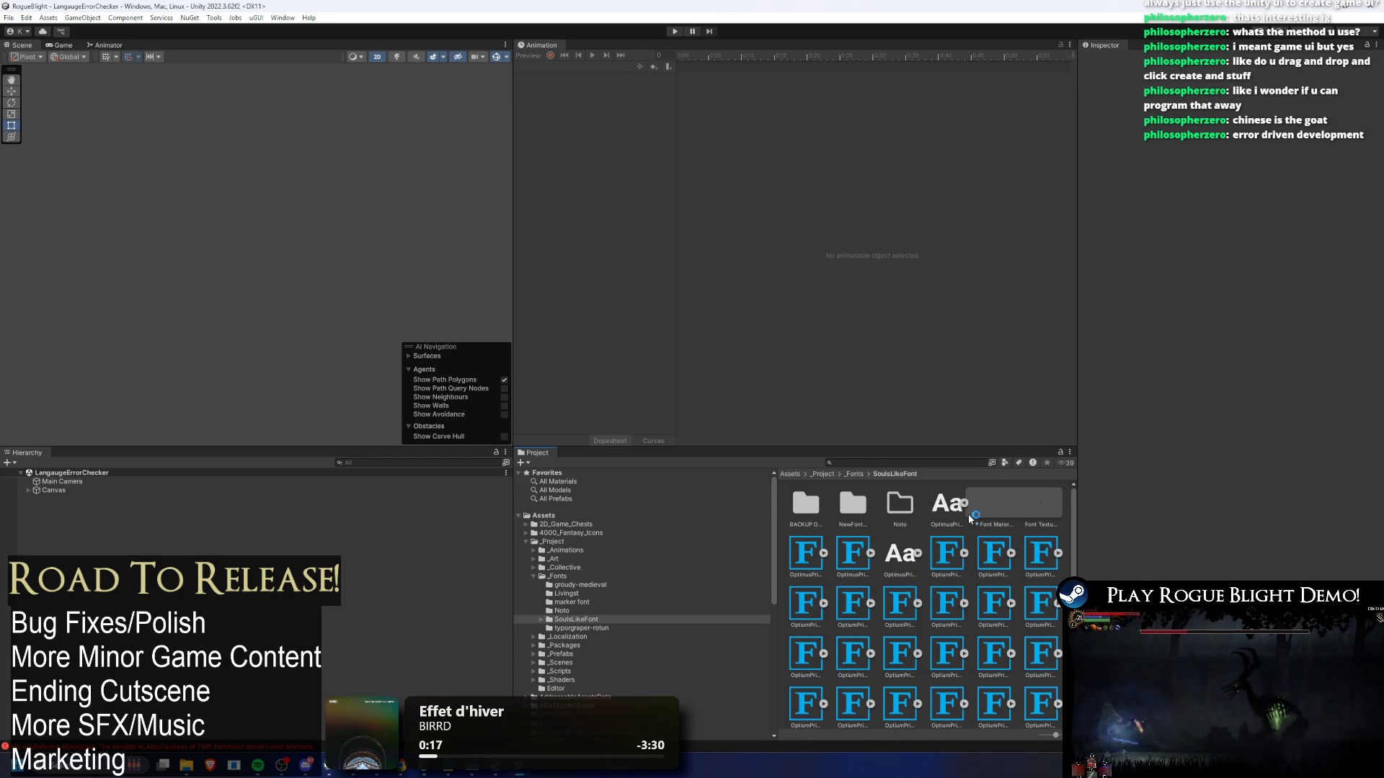
left_click(988, 505)
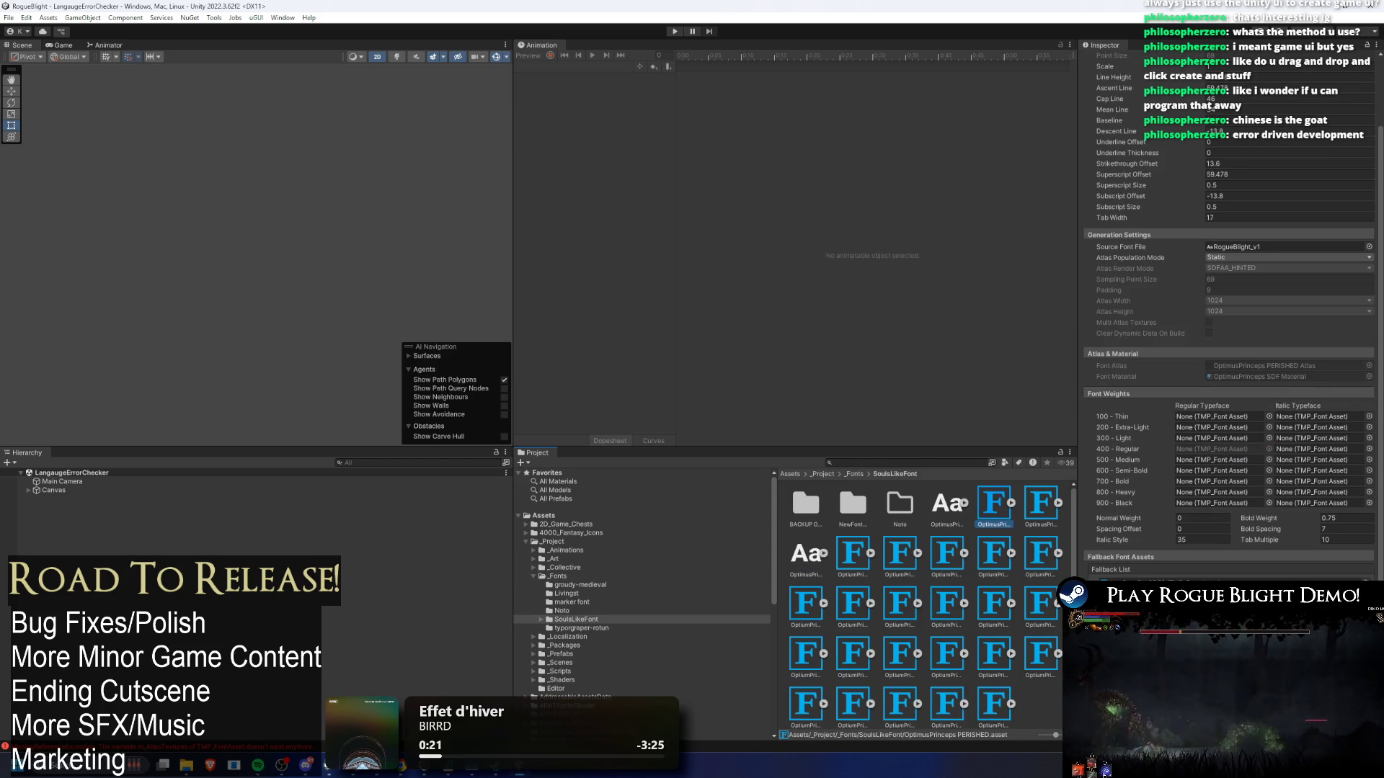
left_click(1043, 507)
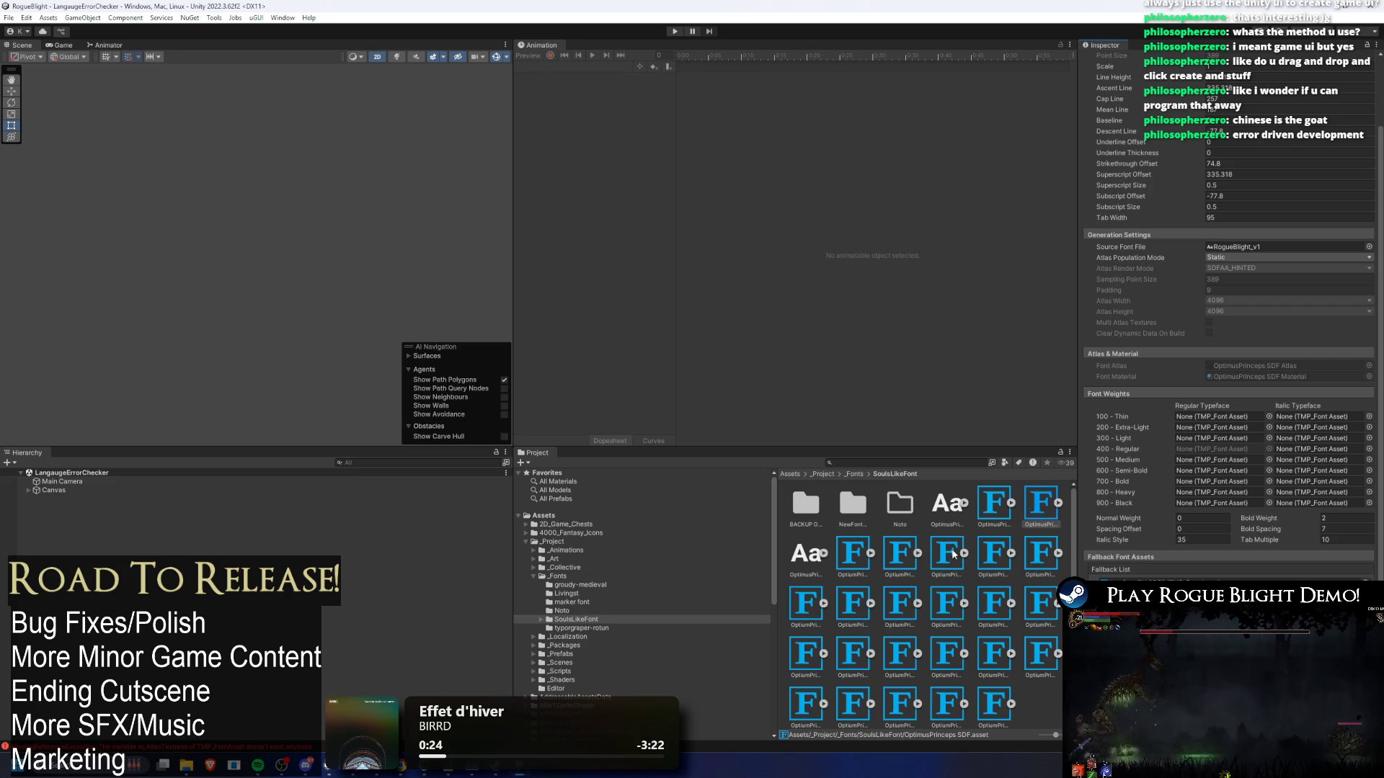
- Select TextTXT in the Hierarchy and open the font asset it uses
left_click(94, 492)
key("Right")
key("Down")
key("Right")
key("Down")
key("Down")
key("Right")
key("Down")
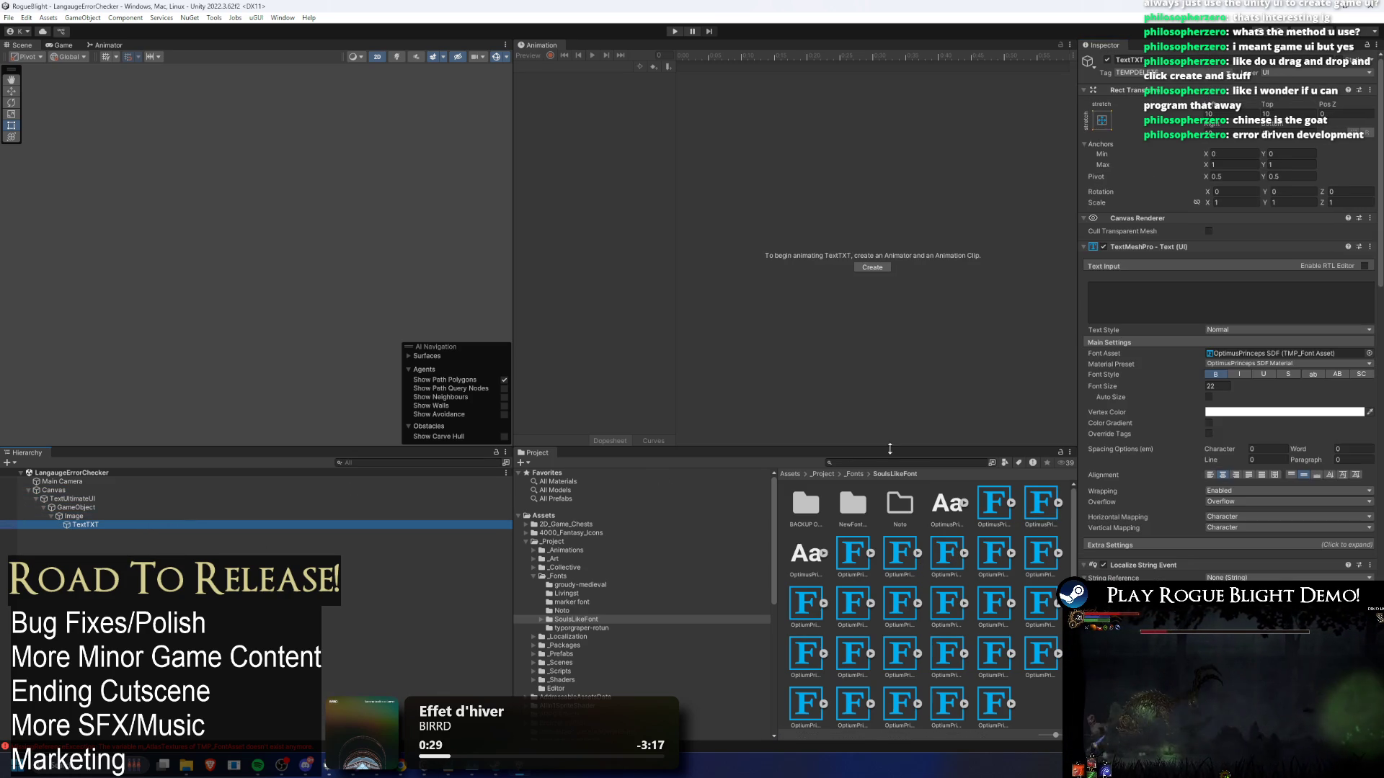
double_click(1277, 355)
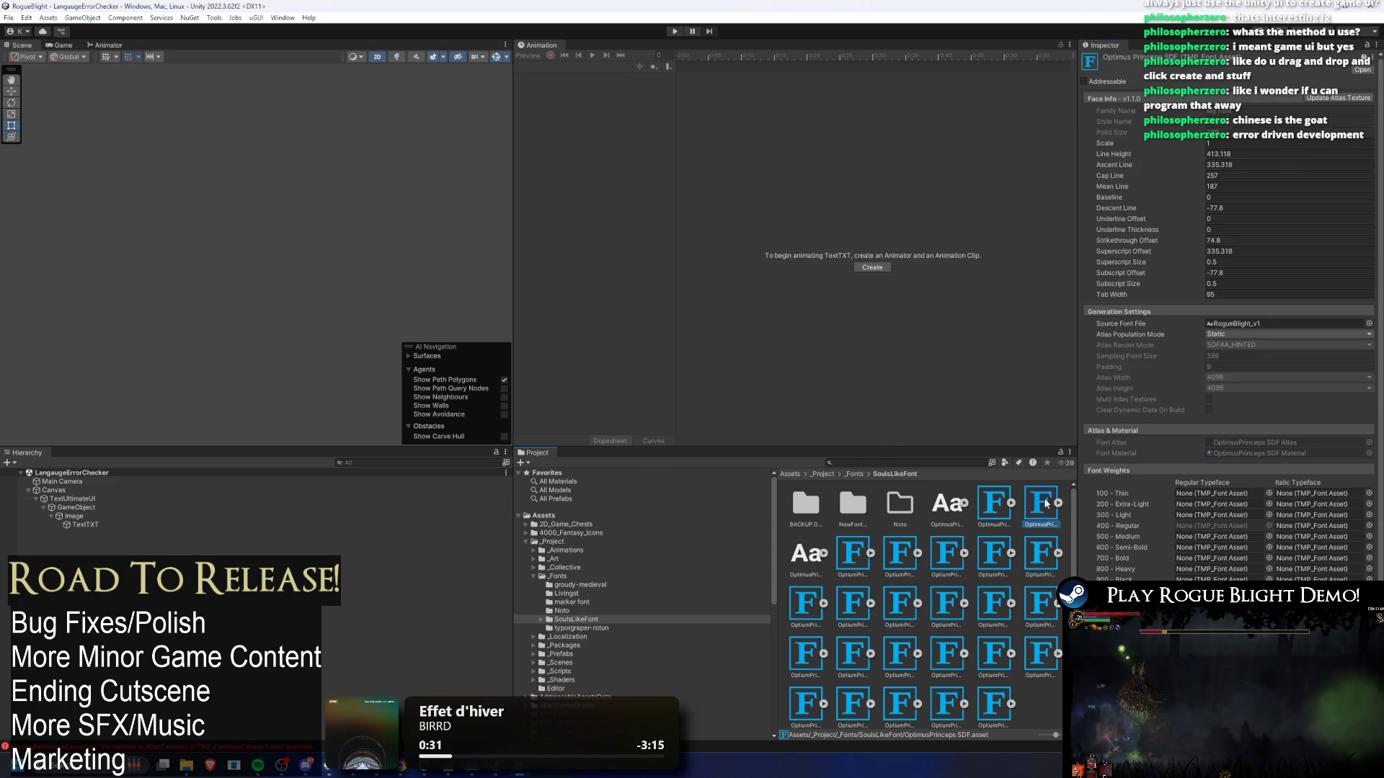
- Inspect the OptimusPrinceps SDF asset, save with Ctrl+S, and open Task Manager for the frozen editor
scroll(1180, 537, "down", 5)
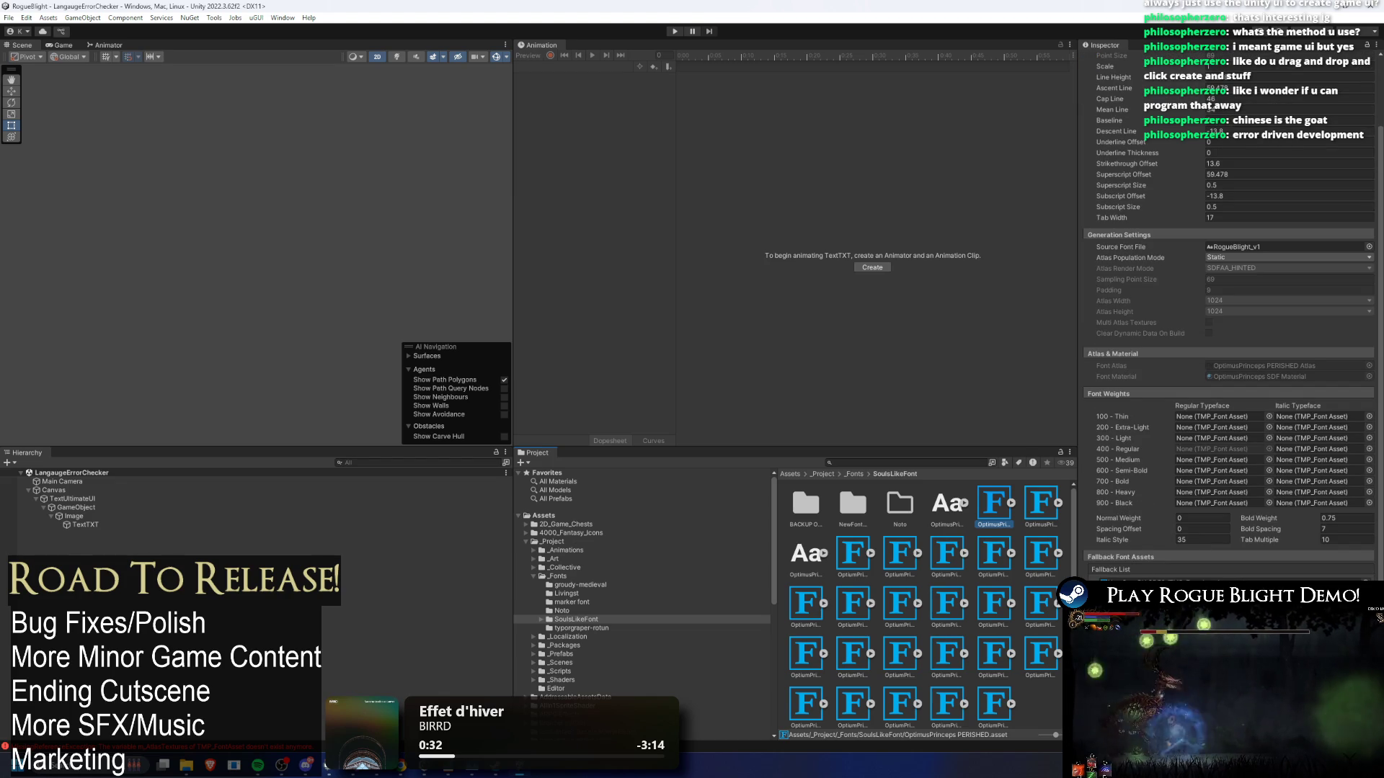
left_click(1044, 509)
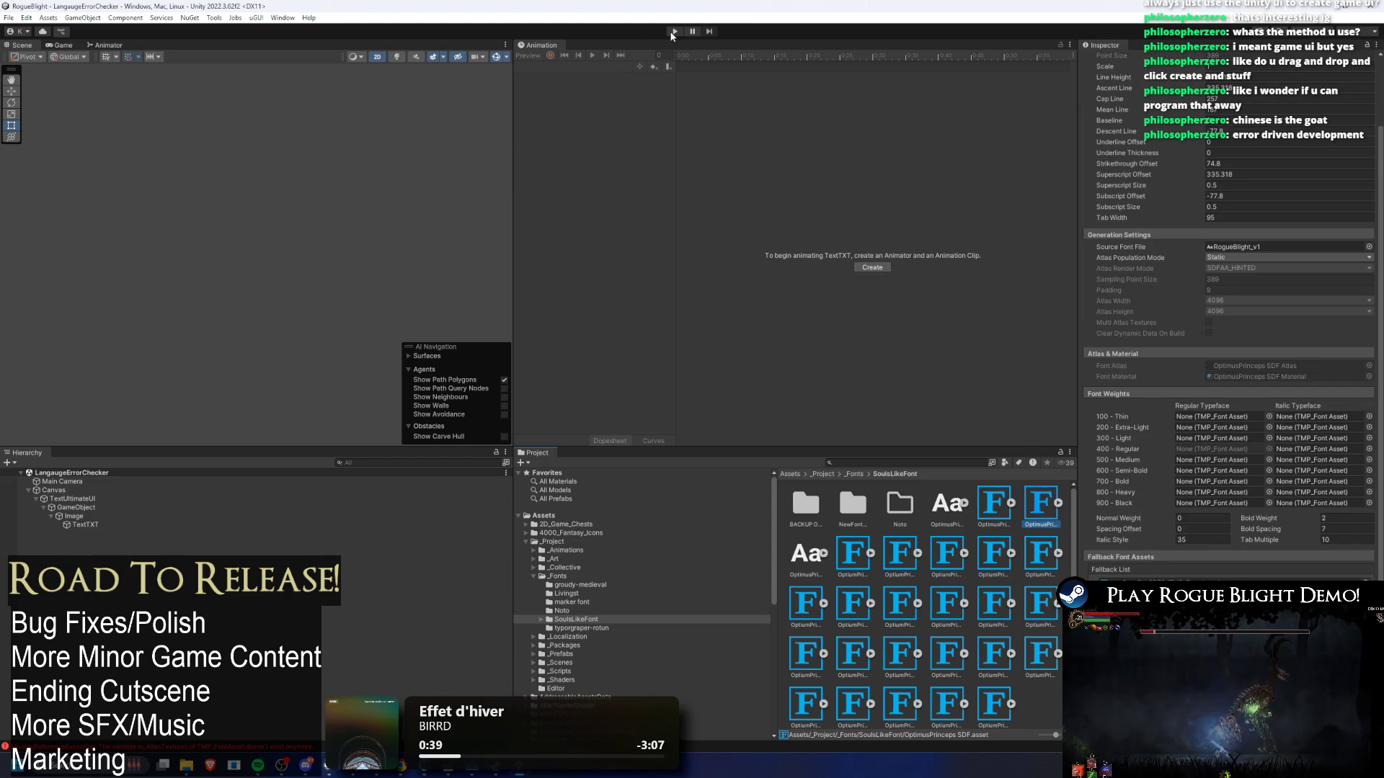
key("ctrl+s")
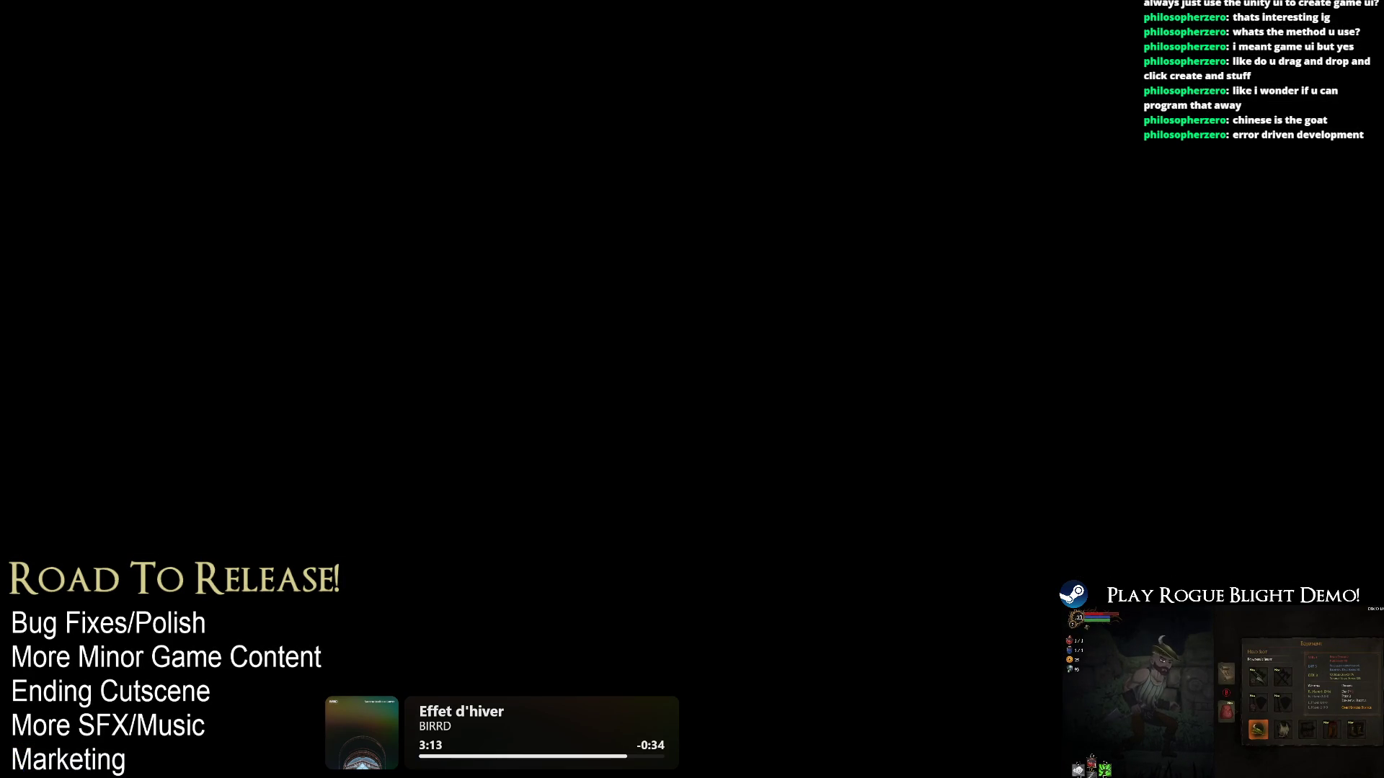
key("ctrl+shift+Escape")
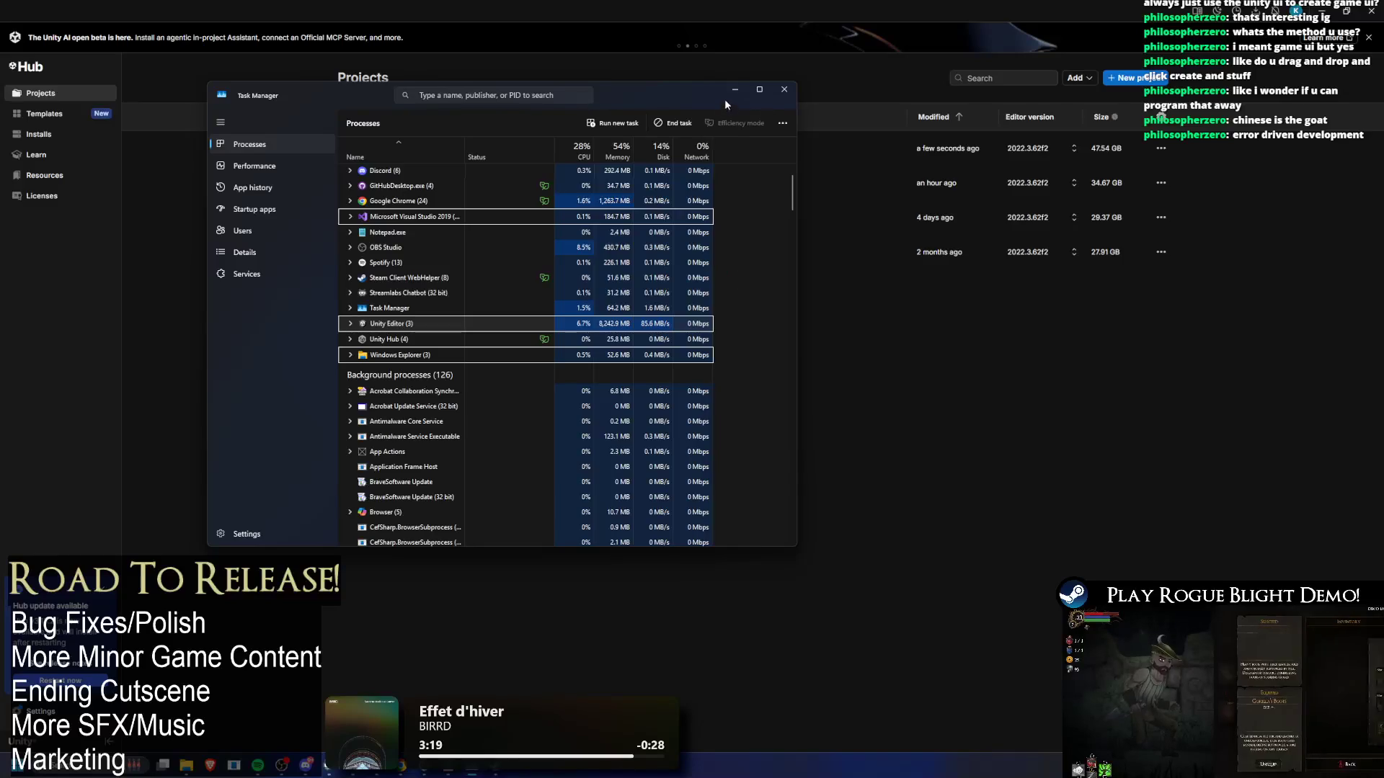
- End the hung Unity Editor task and relaunch RogueBlight from Unity Hub
left_click(735, 89)
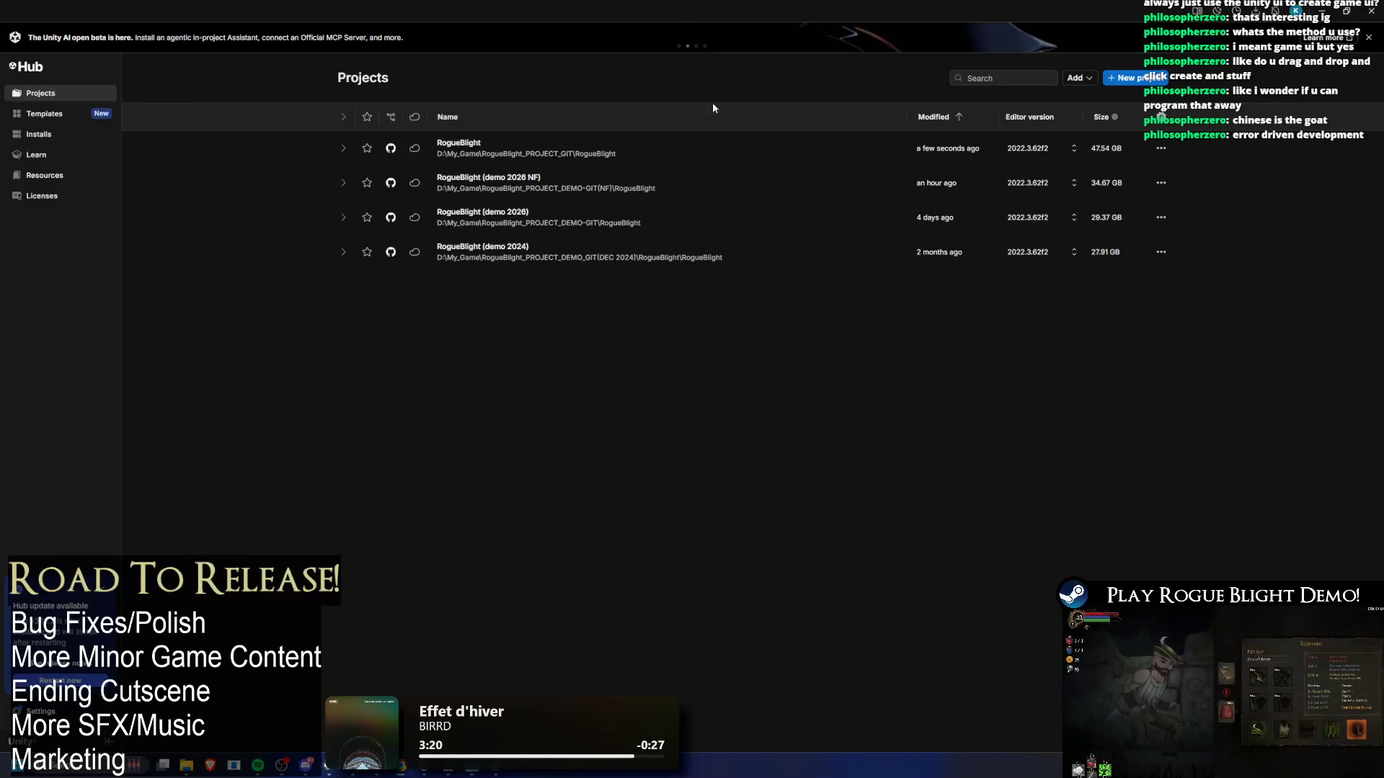
left_click(544, 151)
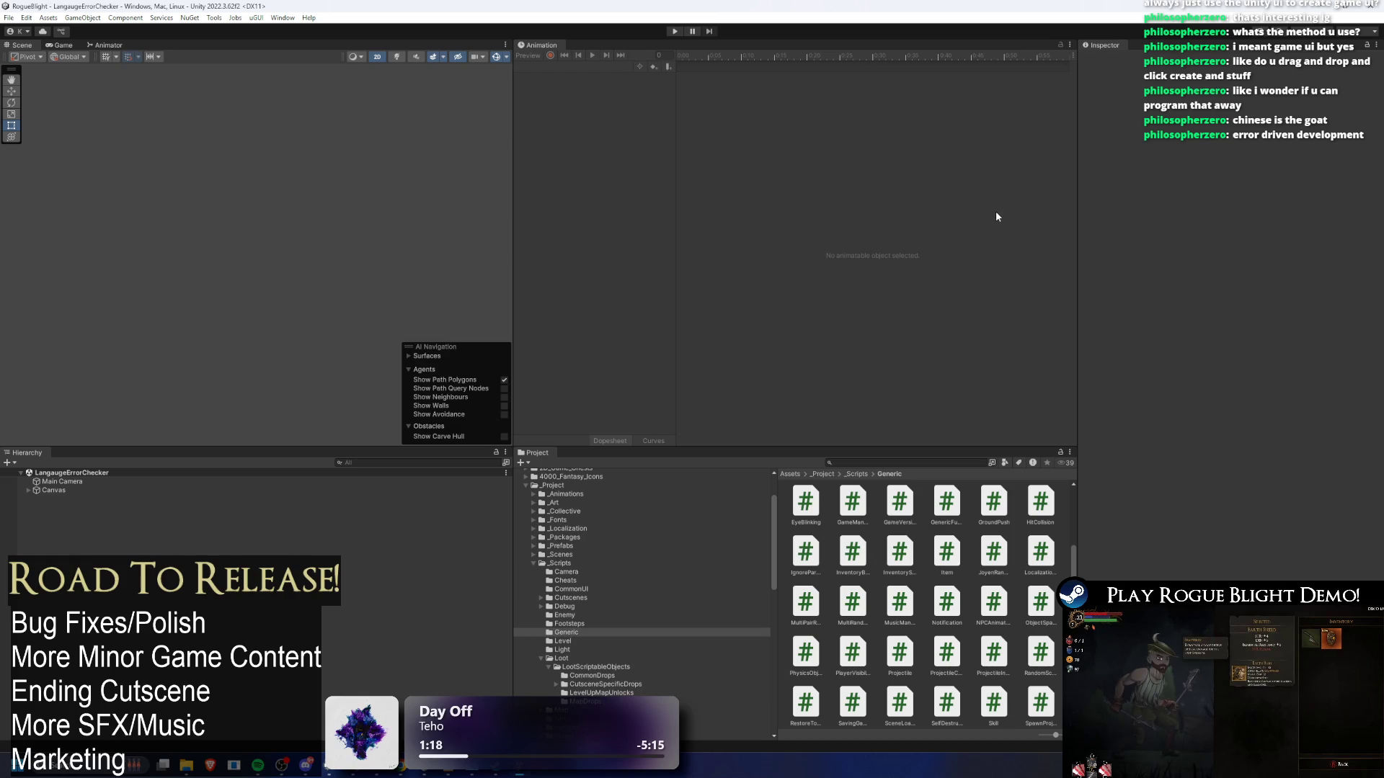
- Start play mode to test the localized text again
left_click(673, 31)
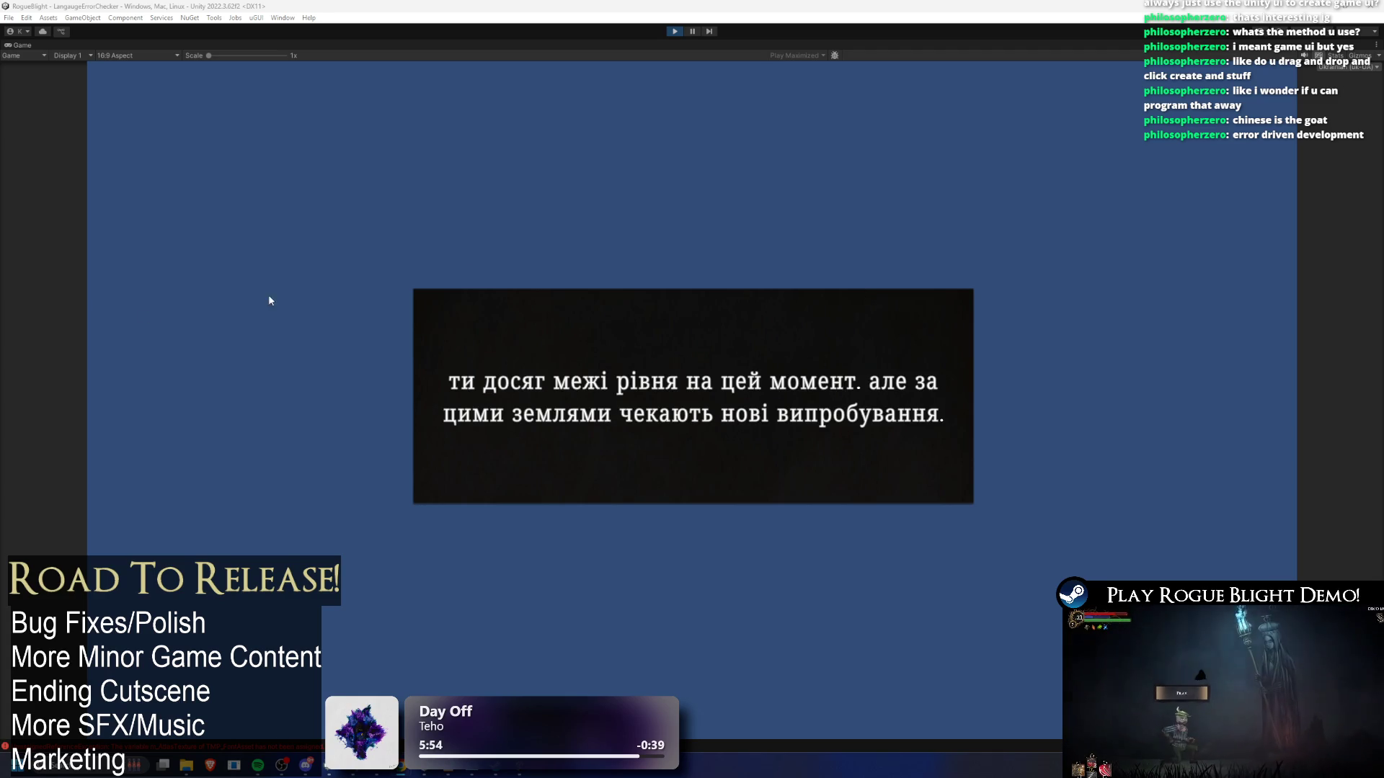
- Stop the running game once the Russian item name has appeared
left_click(673, 31)
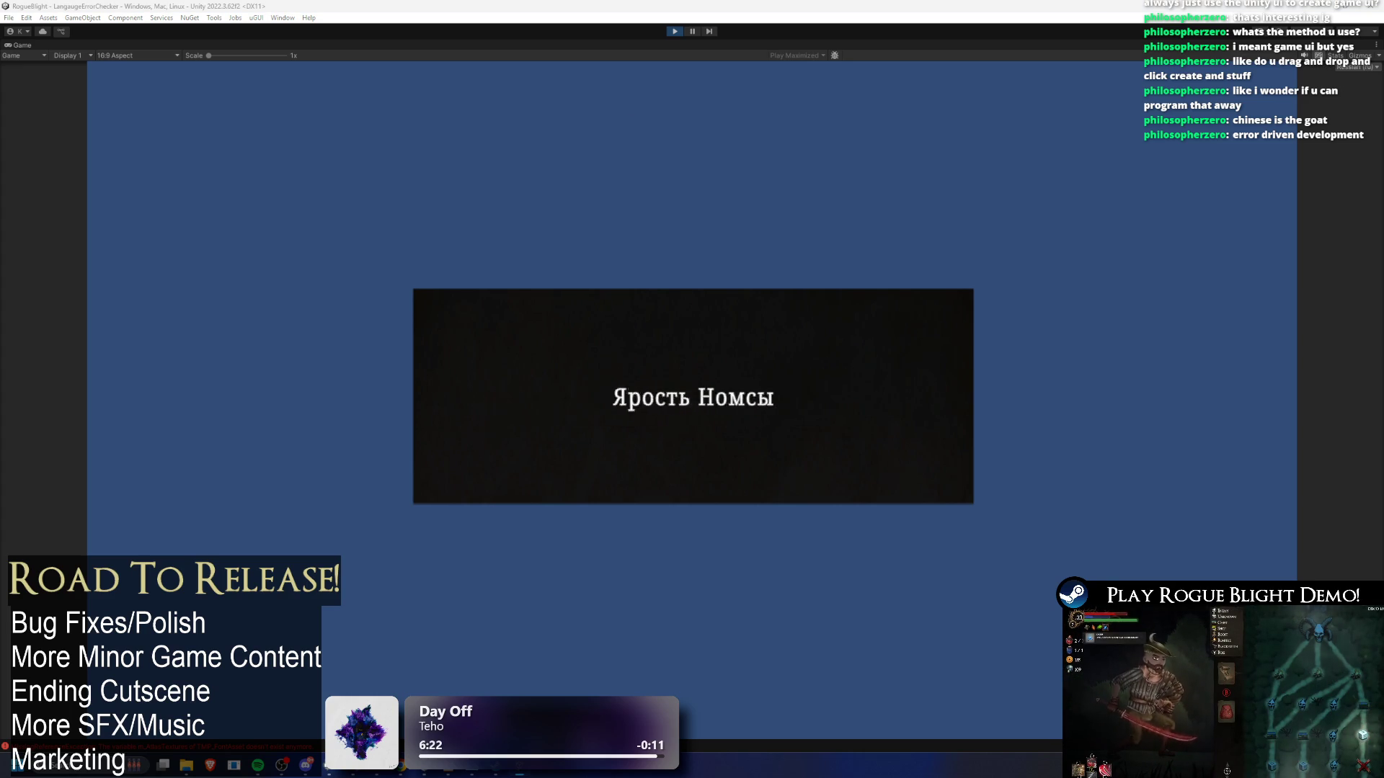
- Prefix line 370's fallbackMaterial.name assignment with // and save TMP_MaterialManager.cs
key("alt+Tab")
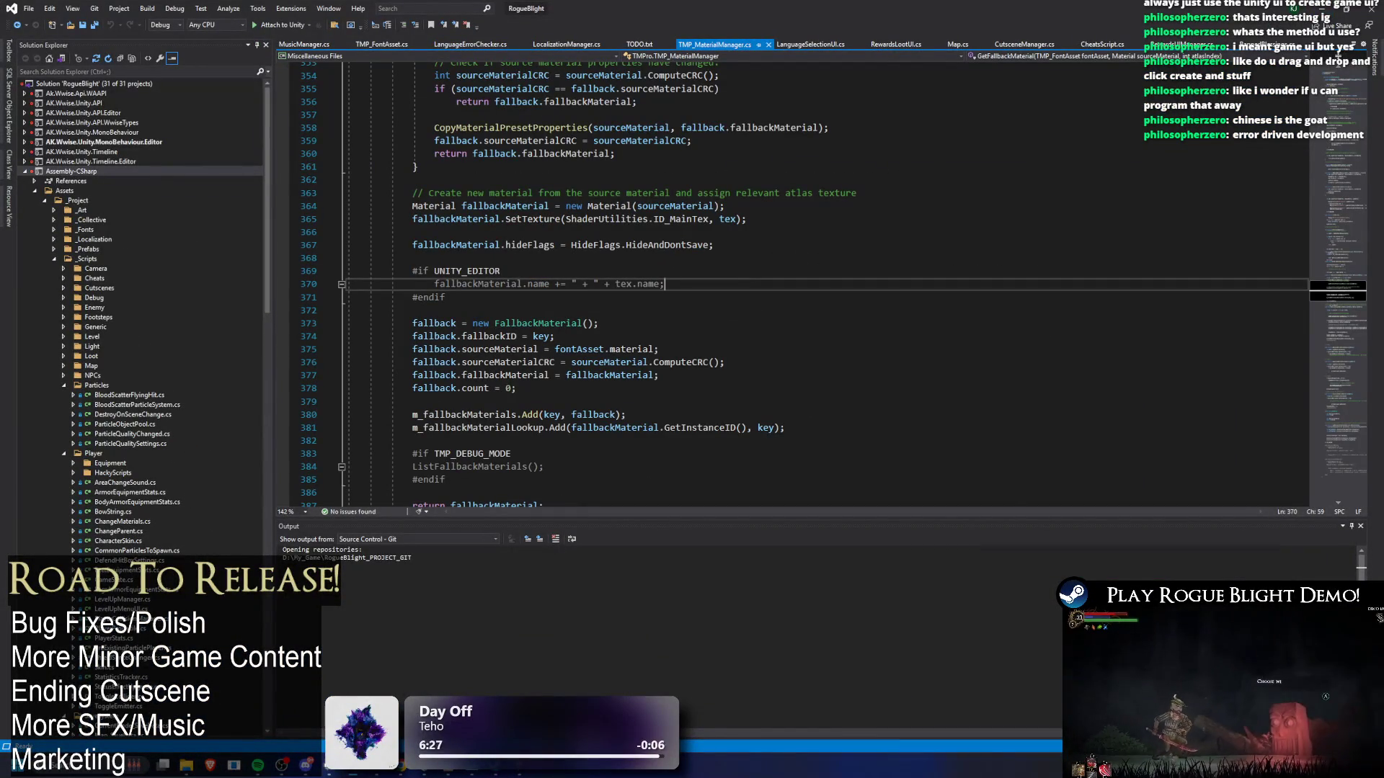
key("alt+Tab")
key("alt+Tab")
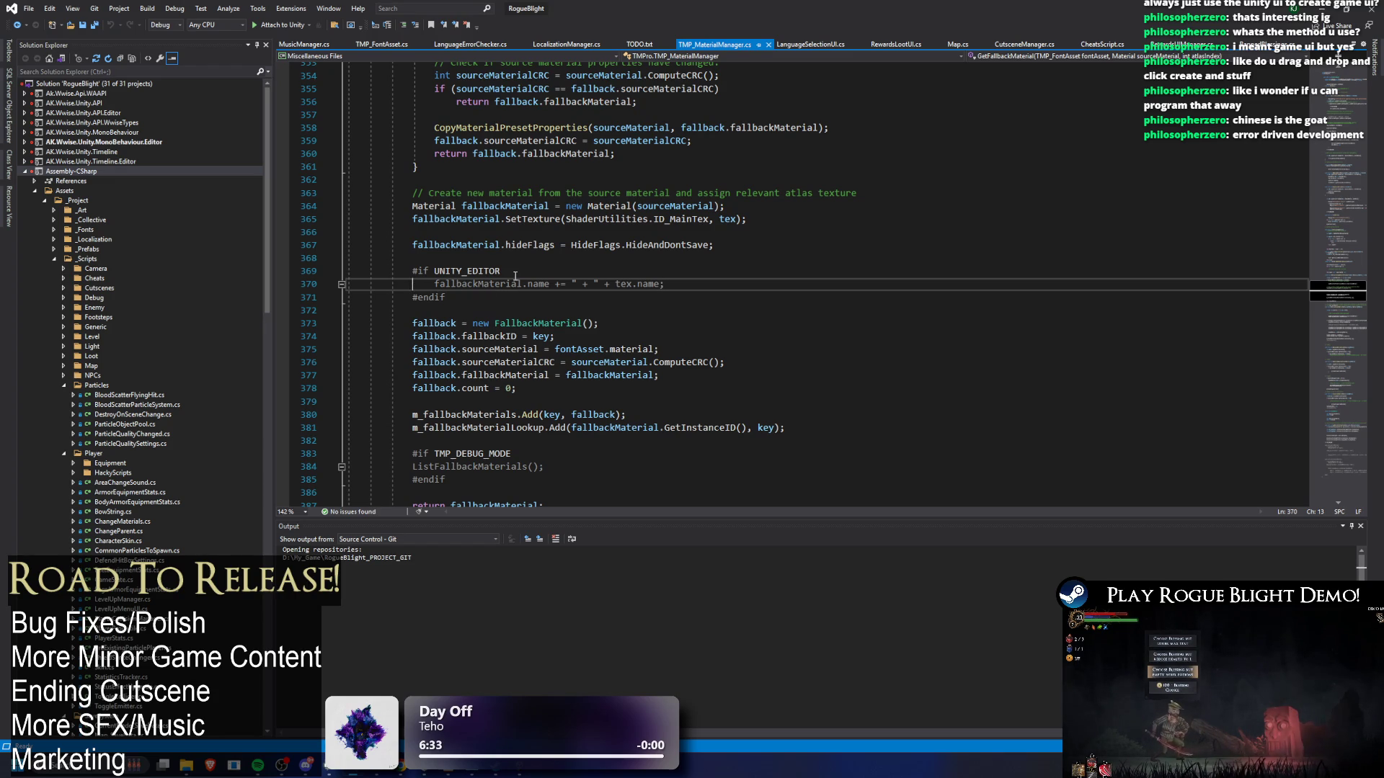
type("//")
left_click(671, 219)
key("ctrl+s")
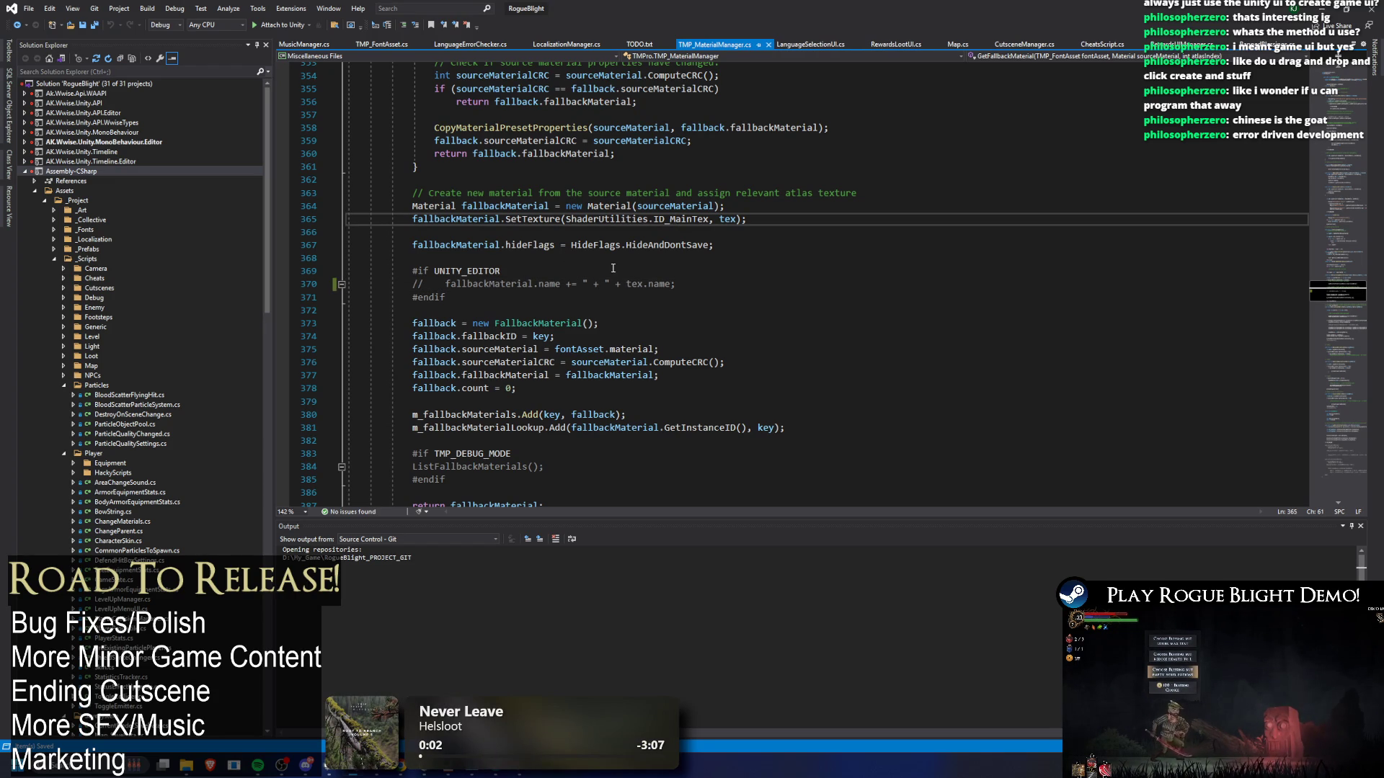
key("alt+Tab")
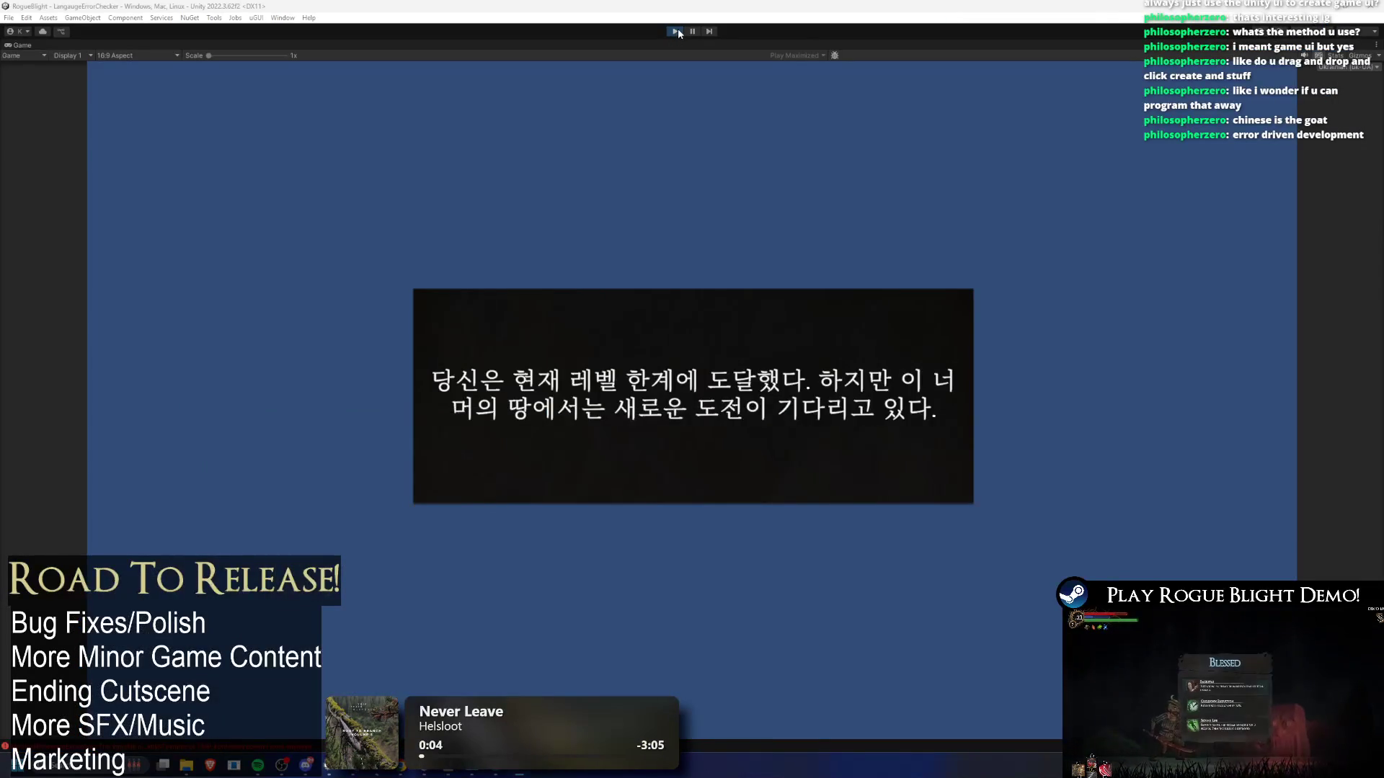
- Restart Unity play mode to test the game with the naming line commented out
left_click(678, 30)
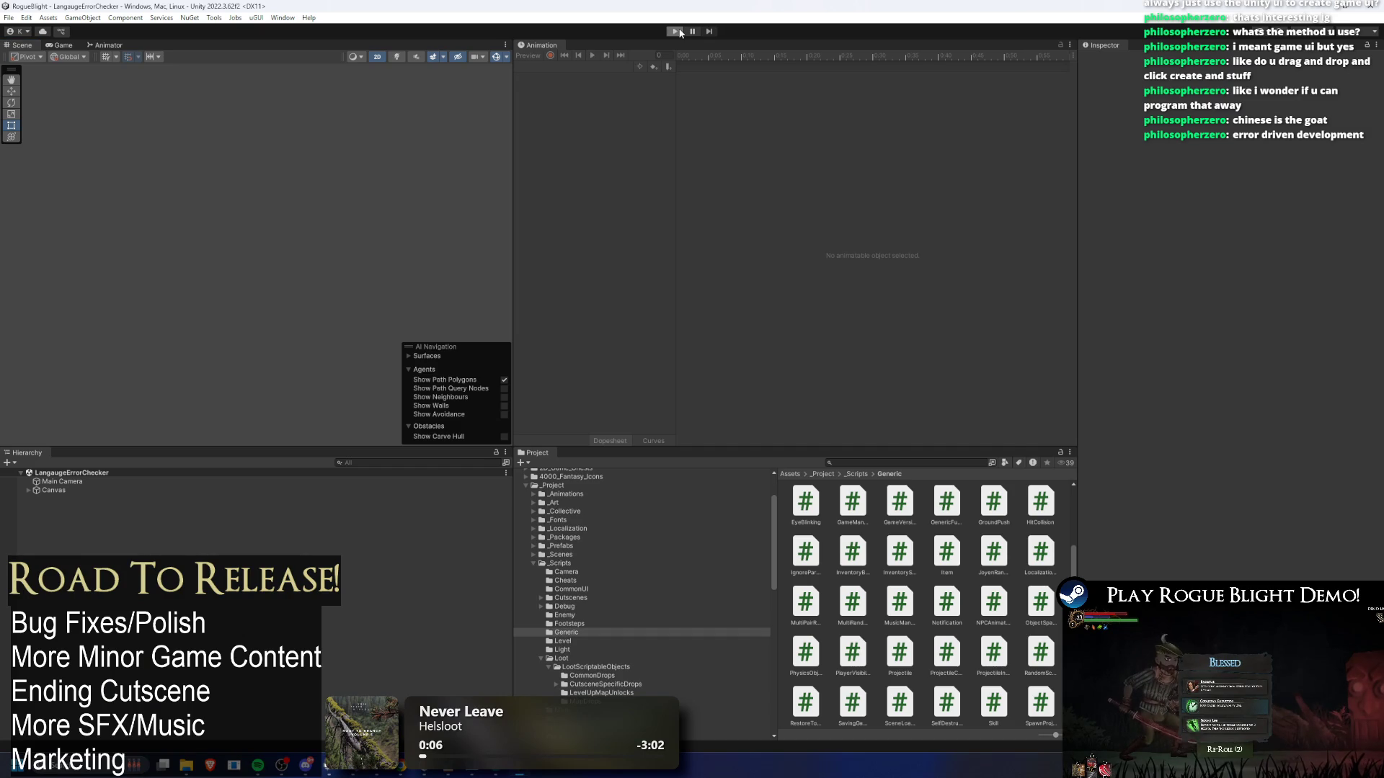
left_click(680, 33)
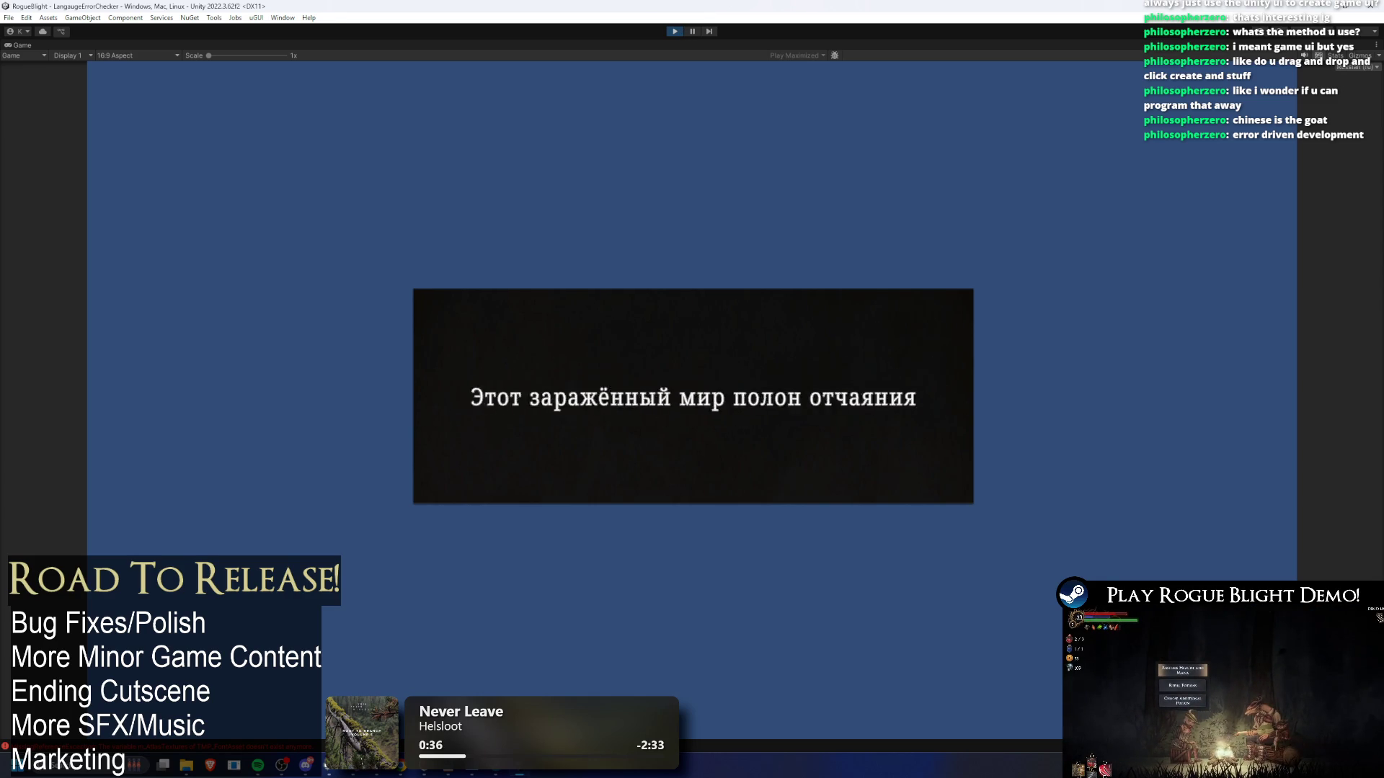
key("alt+Tab")
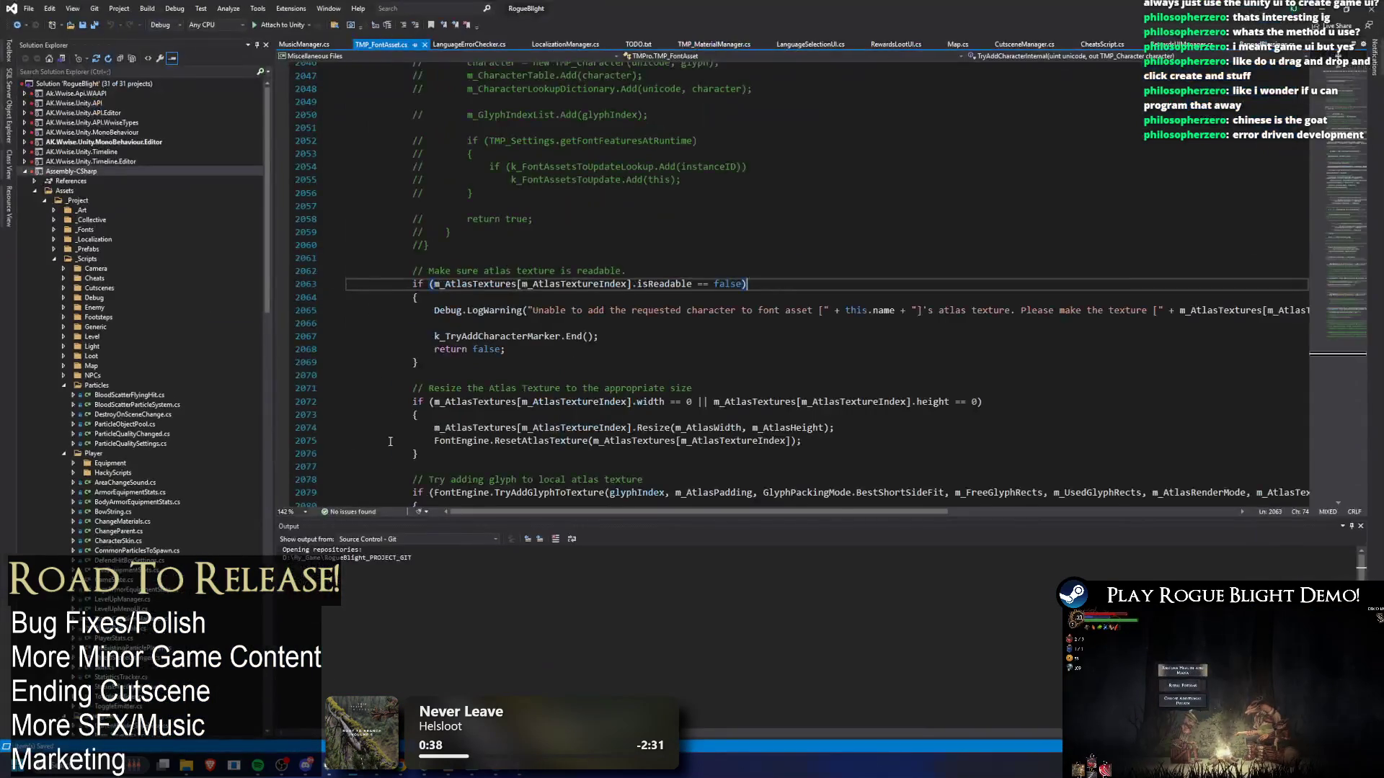
- Restore the fallbackMaterial naming line 370 in TMP_MaterialManager.cs as live code
left_click(20, 29)
left_click(412, 284)
key("ctrl+k")
key("ctrl+u")
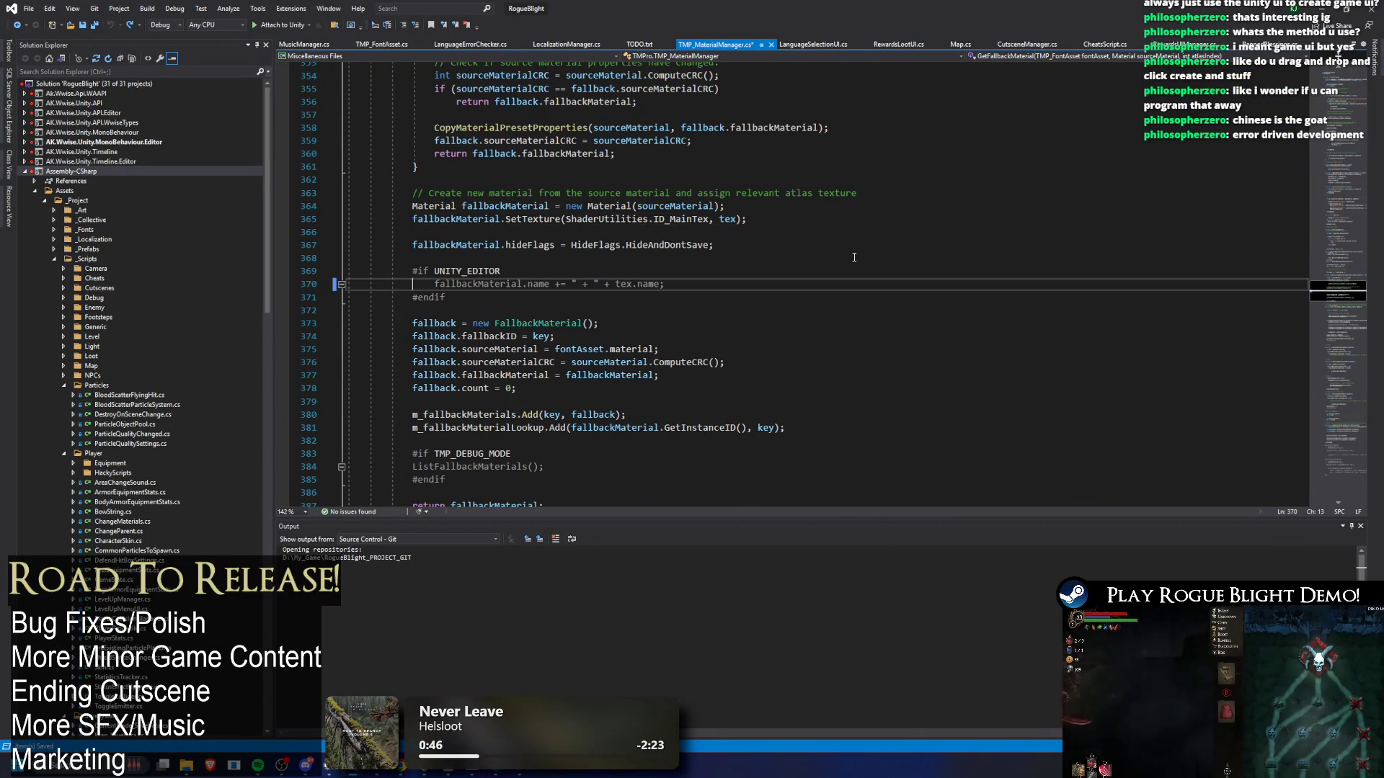
- Highlight every use of fallbackMaterial and tex around line 370
double_click(476, 284)
key("ctrl+f")
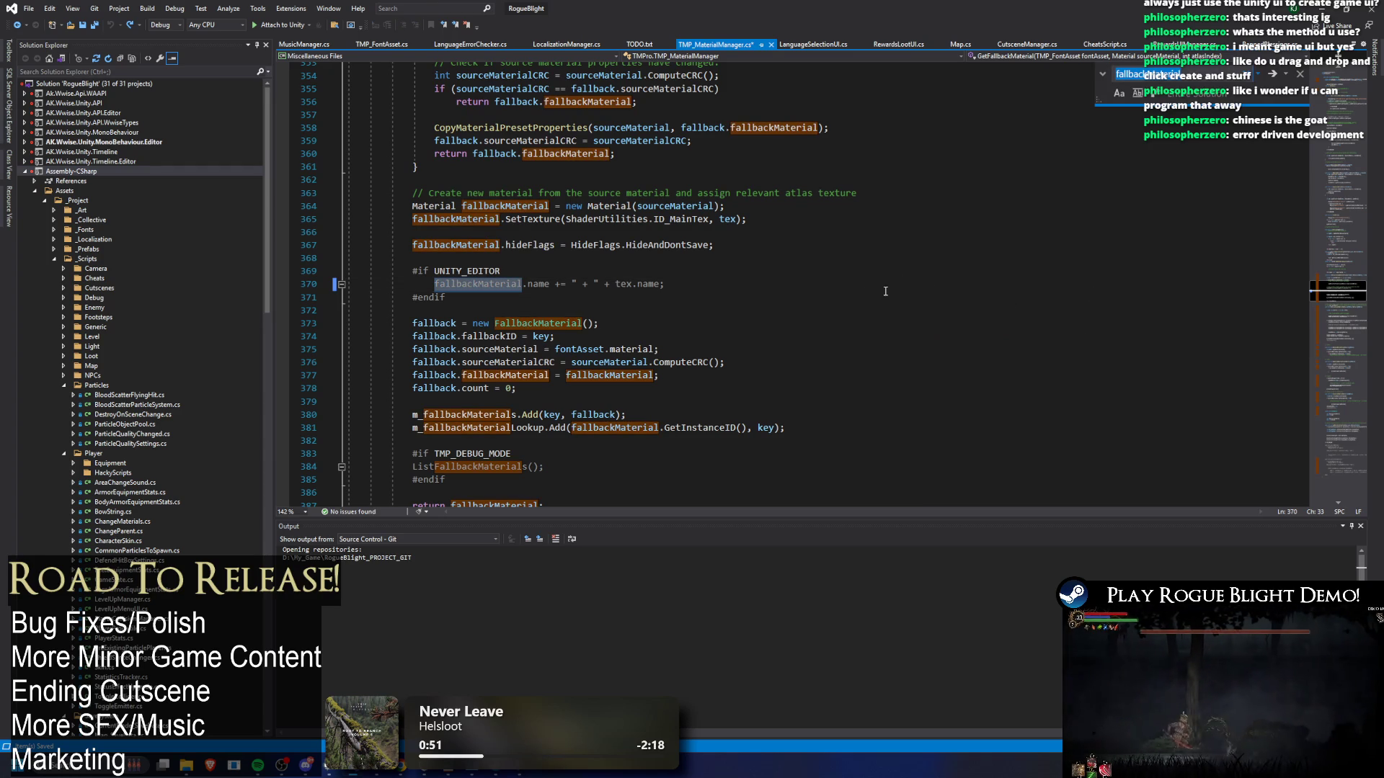
left_click(793, 291)
key("Escape")
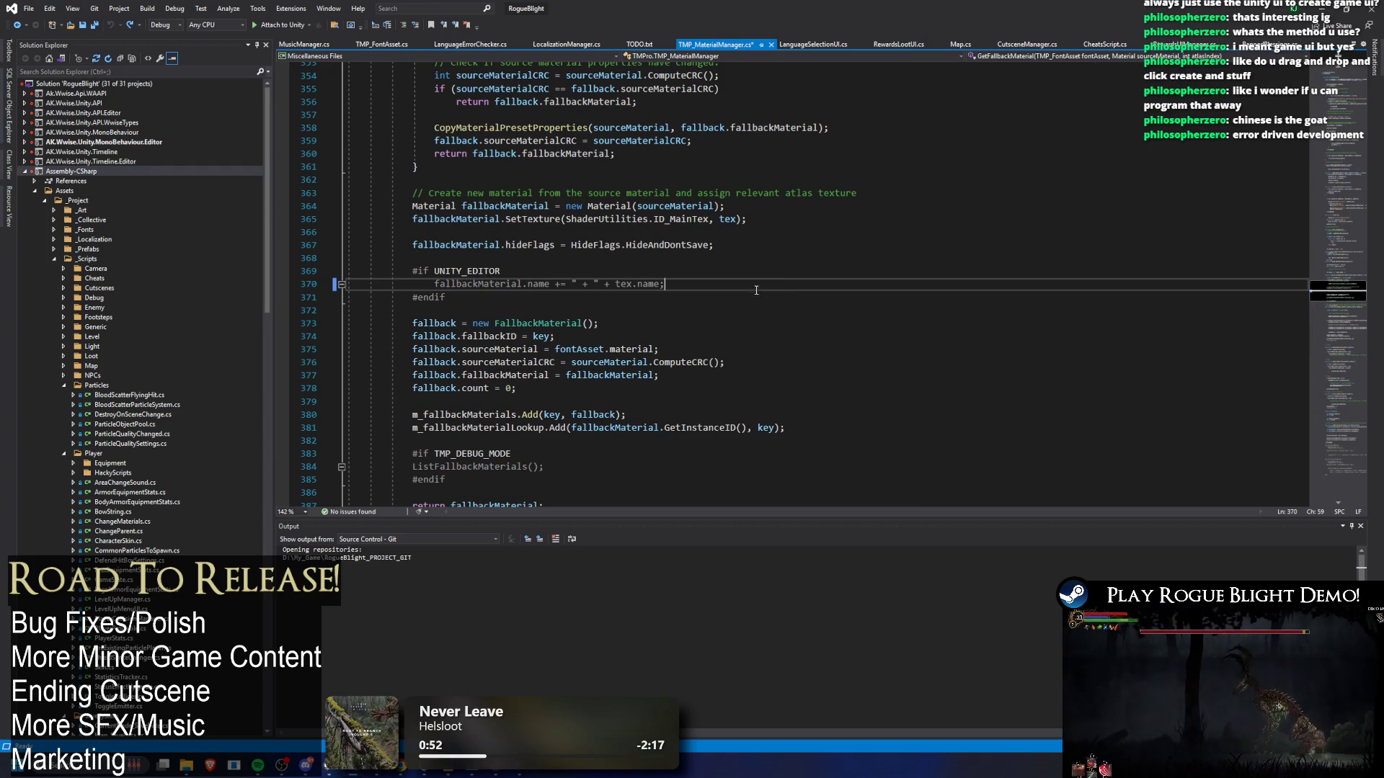
double_click(617, 282)
key("ctrl+f")
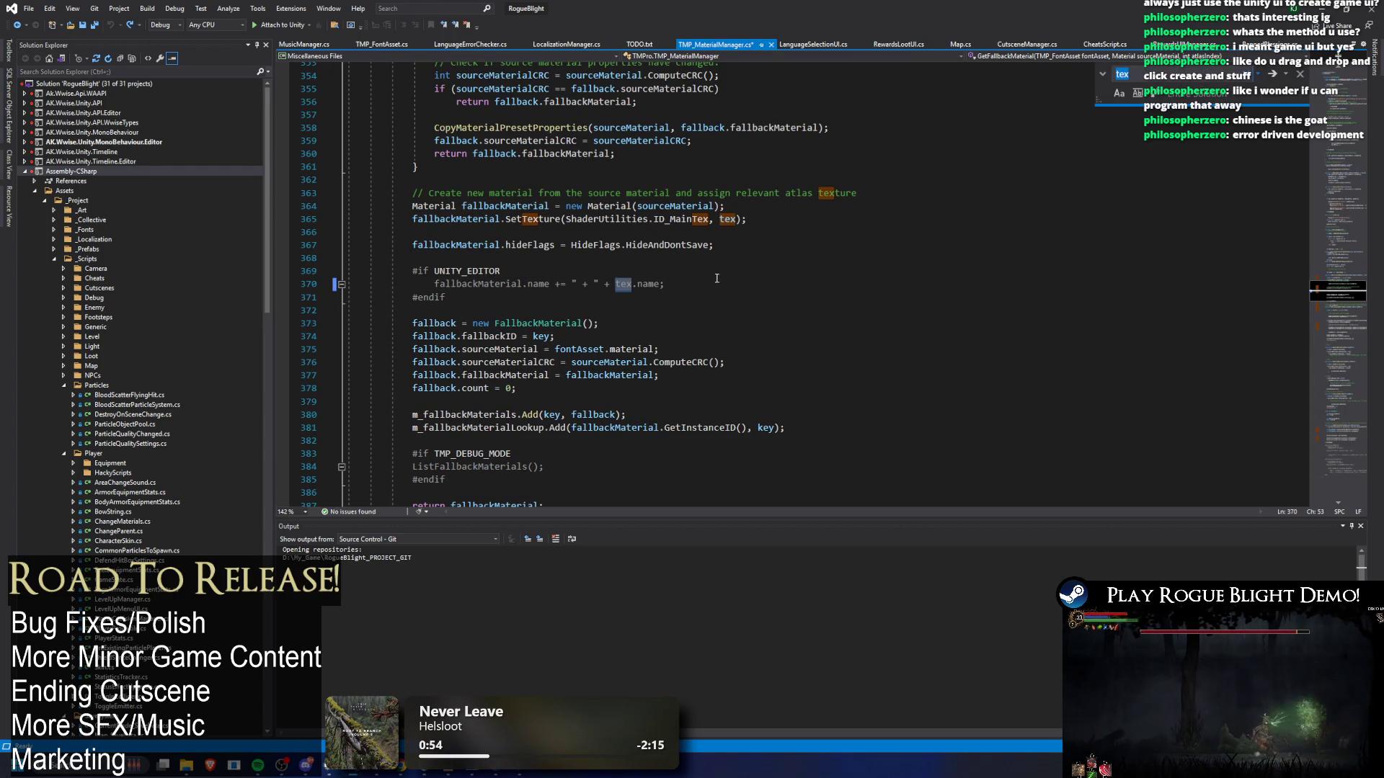
scroll(720, 281, "up", 3)
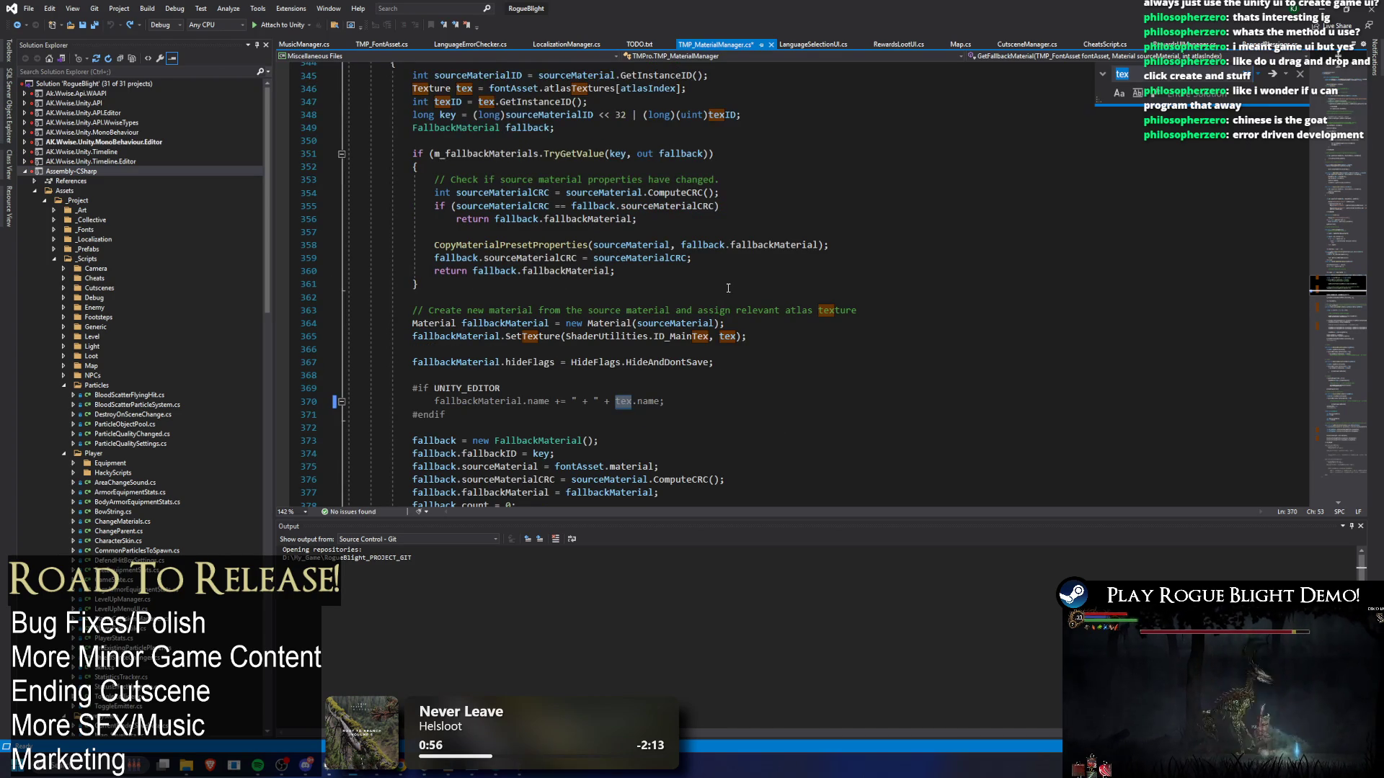
scroll(731, 297, "down", 2)
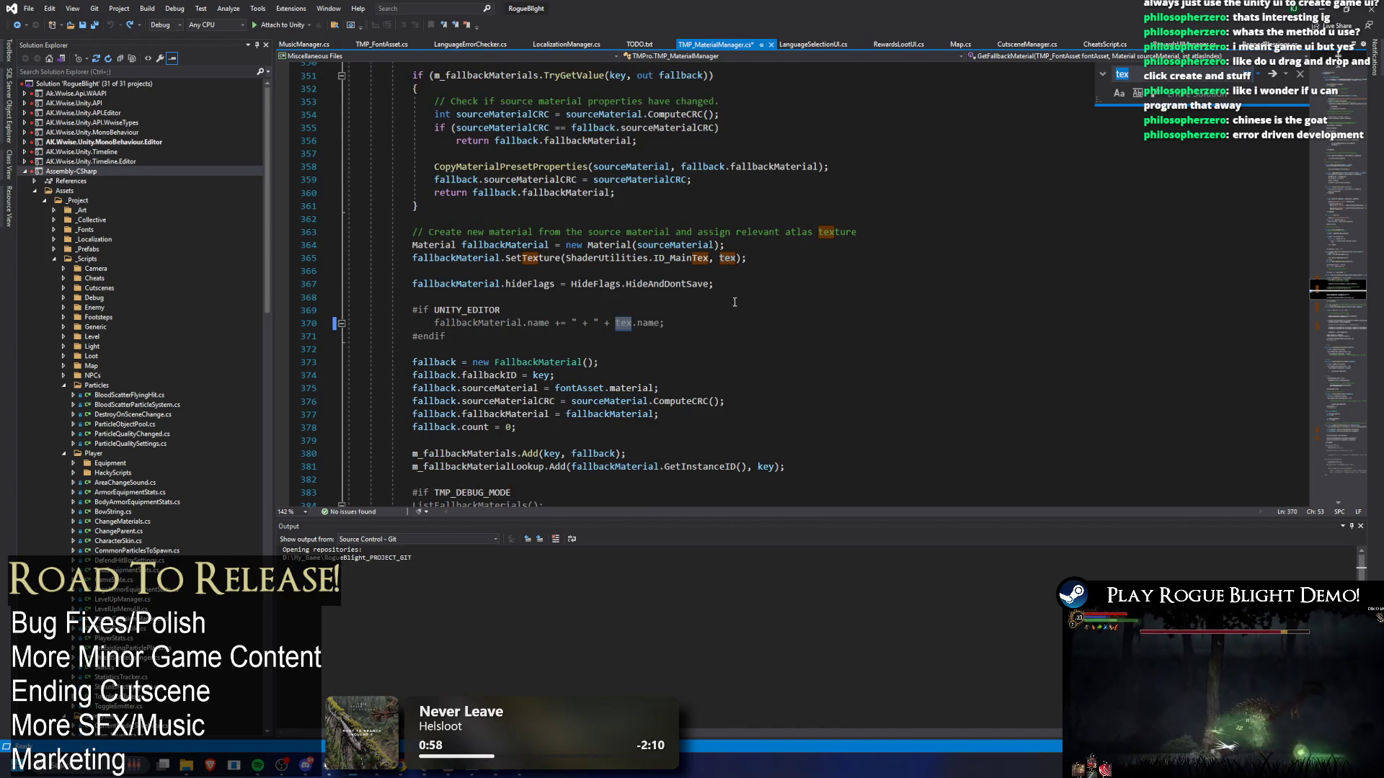
scroll(734, 302, "down", 1)
- Copy the UNITY_EDITOR naming lines 368–372 and the whole GetFallbackMaterial method
left_click_drag(411, 309, 332, 256)
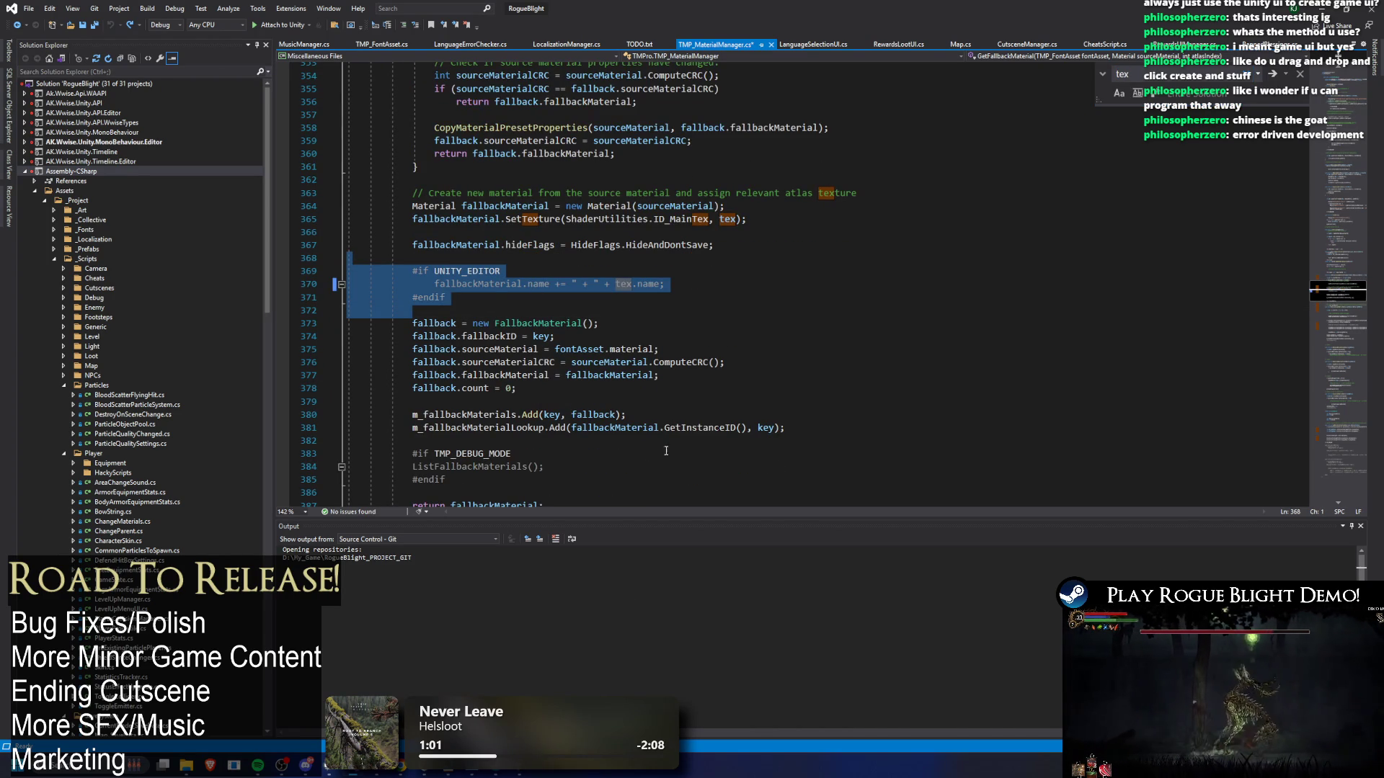
key("alt+Tab")
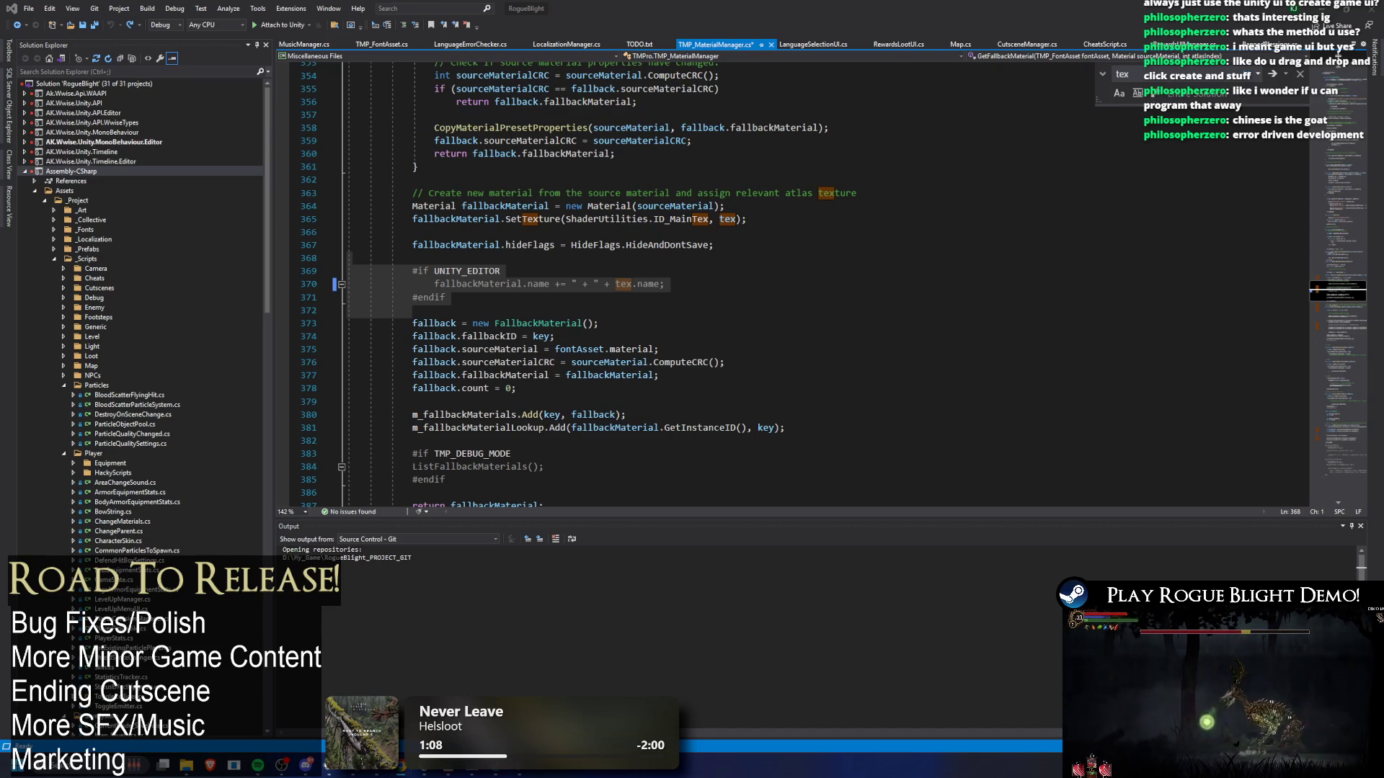
scroll(652, 238, "up", 11)
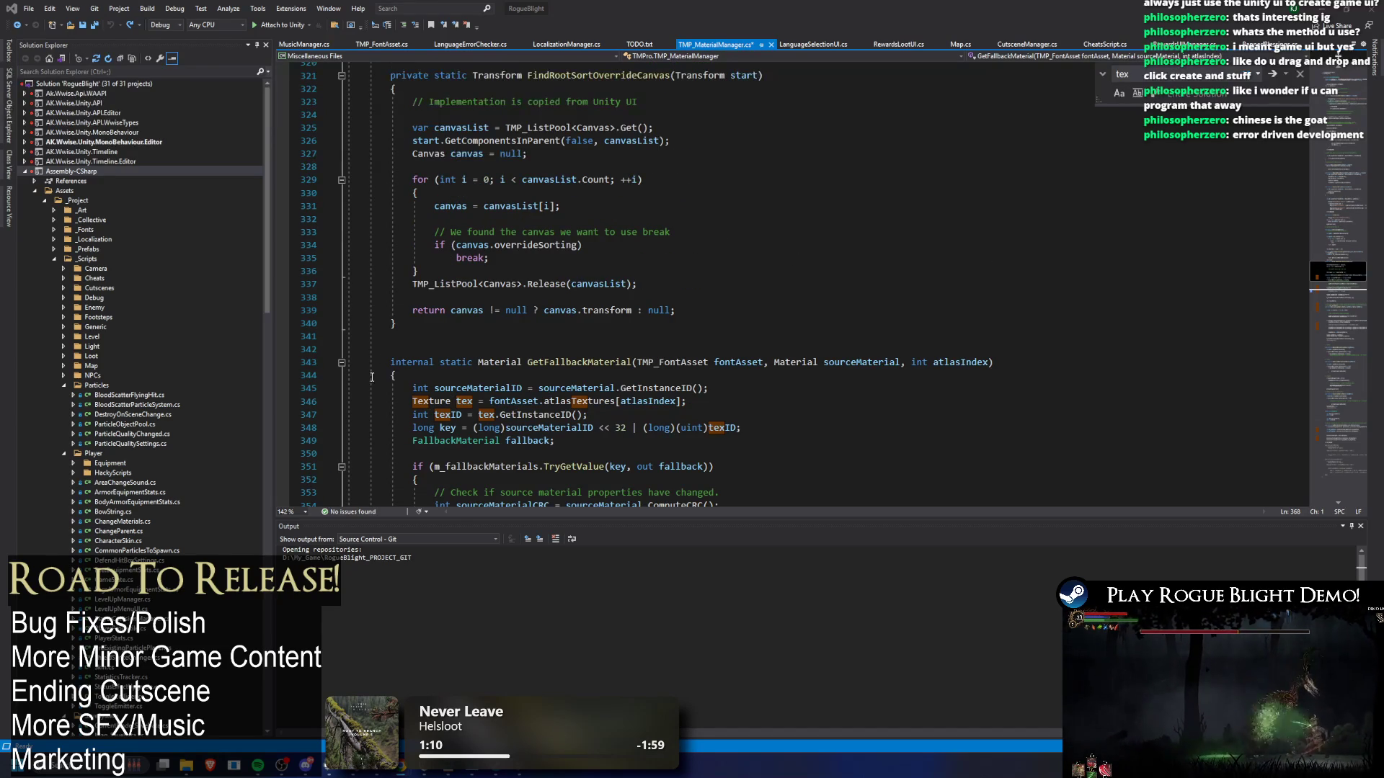
scroll(341, 362, "down", 6)
left_click(572, 97)
left_click_drag(572, 97, 582, 176)
scroll(577, 144, "down", 14)
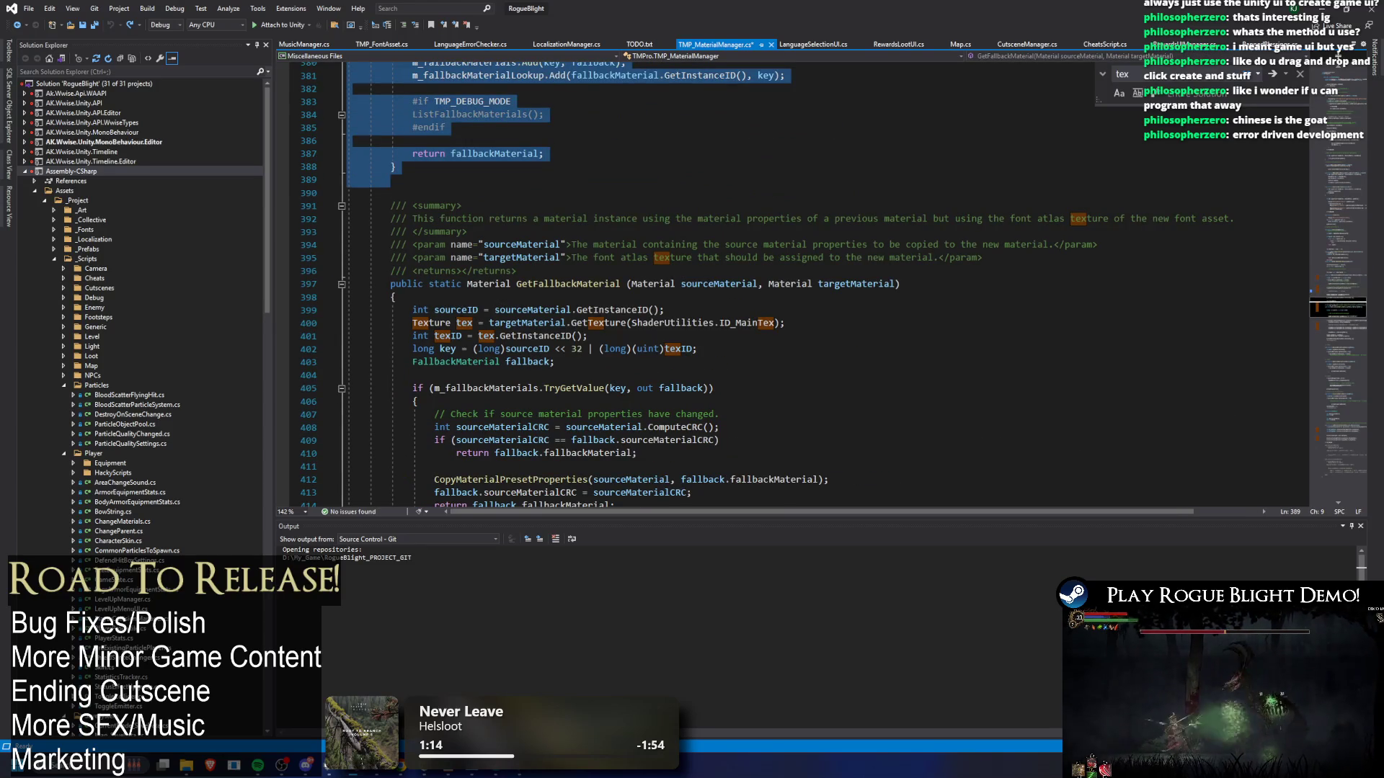
key("alt+Tab")
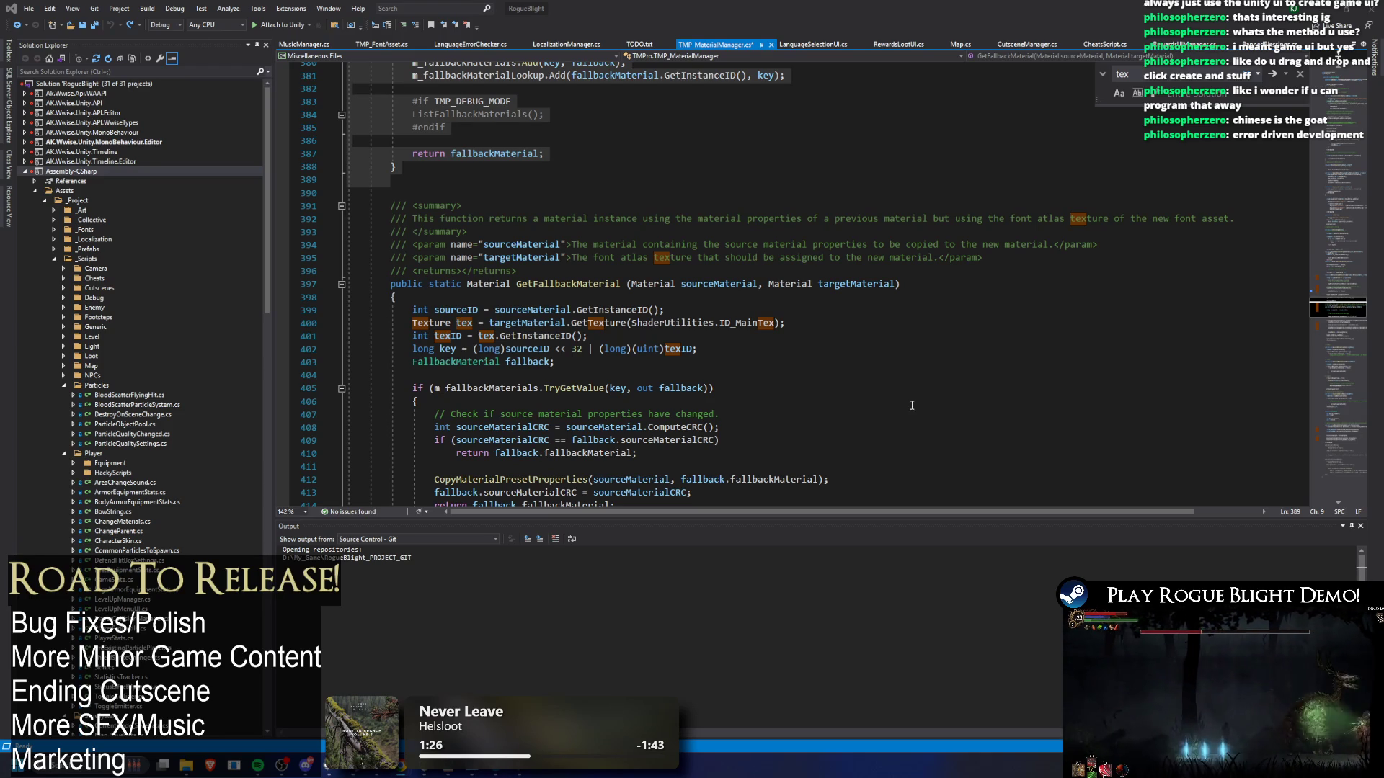
- Search fallbackMaterial uses and bring up the second GetFallbackMaterial overload
left_click(981, 257)
scroll(792, 288, "up", 2)
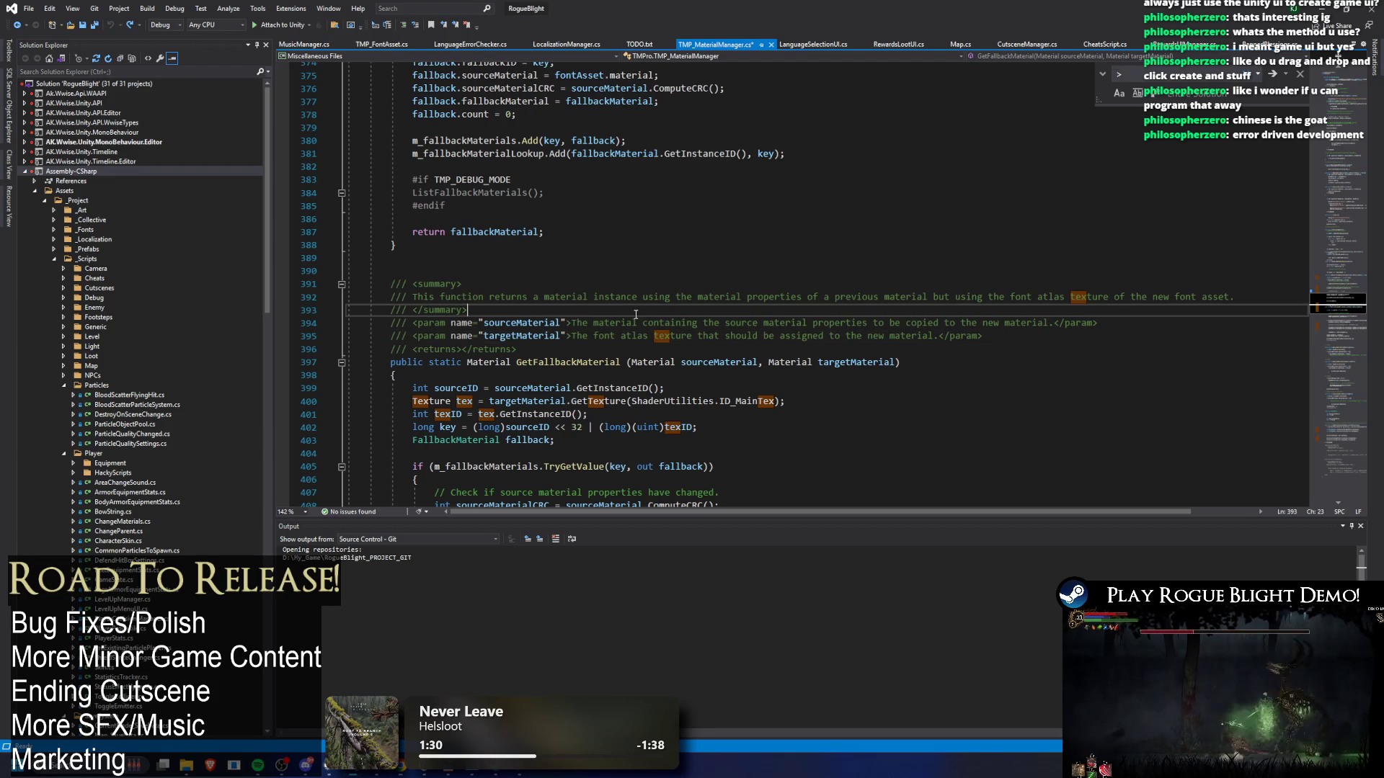
left_click(844, 310)
scroll(843, 255, "down", 4)
scroll(844, 256, "down", 7)
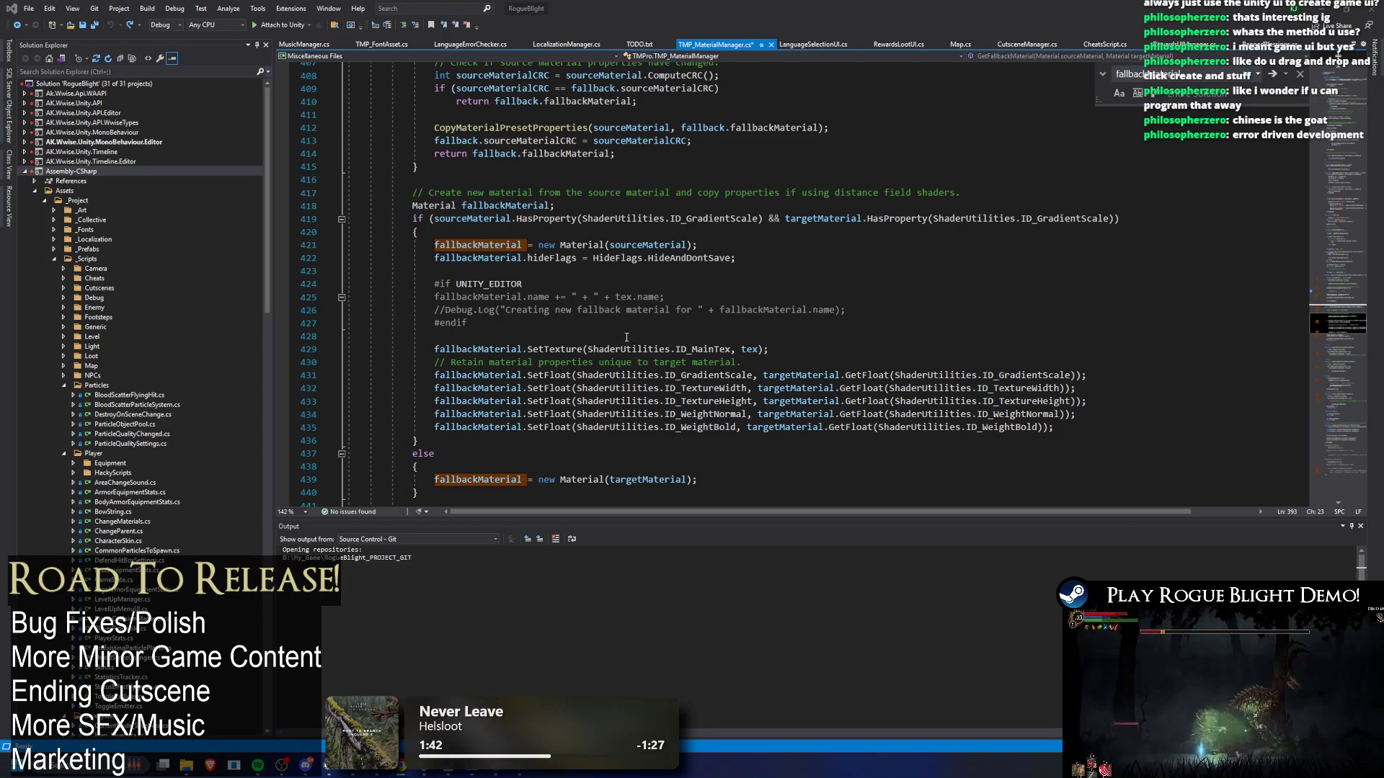
- Replace the second overload's naming and Debug.Log lines with the tex != null guarded block, then save
left_click(825, 308)
key("shift+Up")
key("shift+Up")
key("shift+Home")
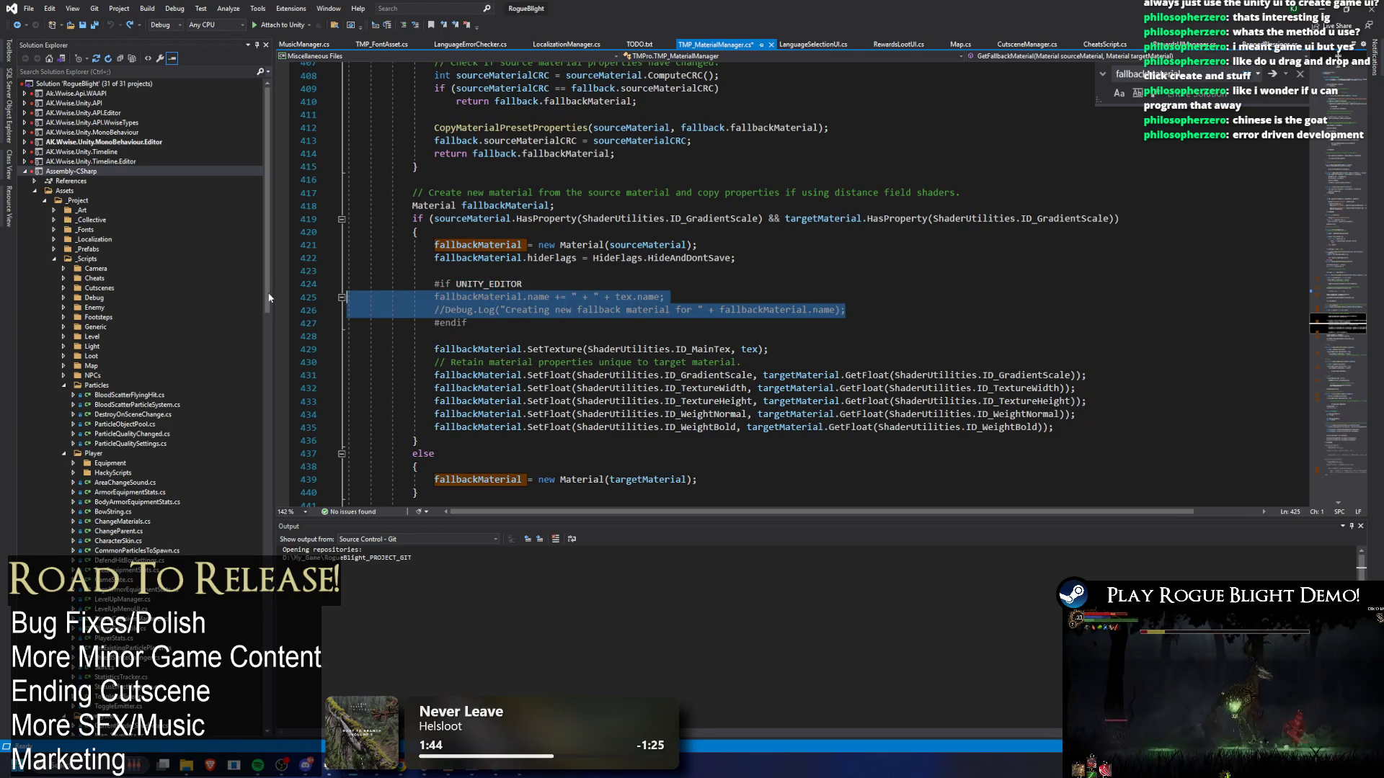
key("ctrl+v")
key("ctrl+s")
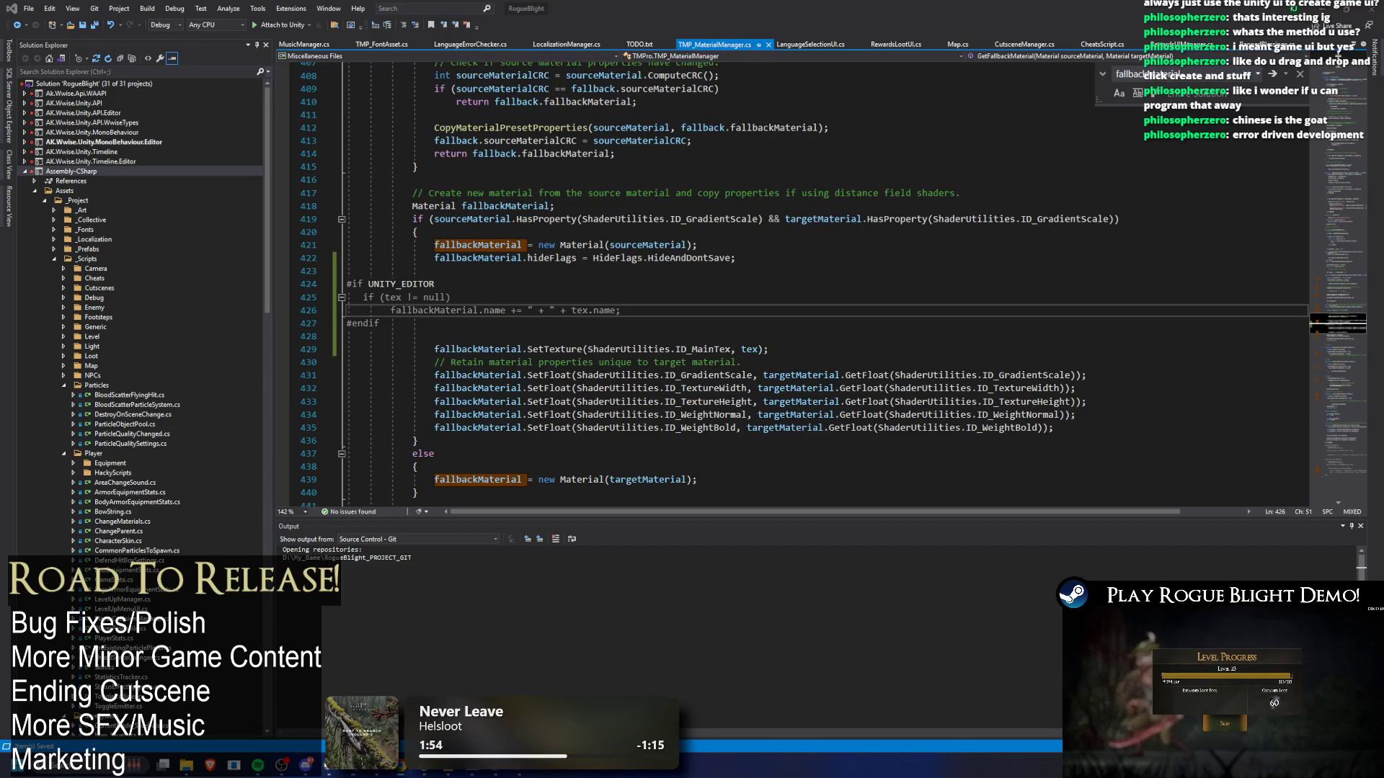
left_click(772, 271)
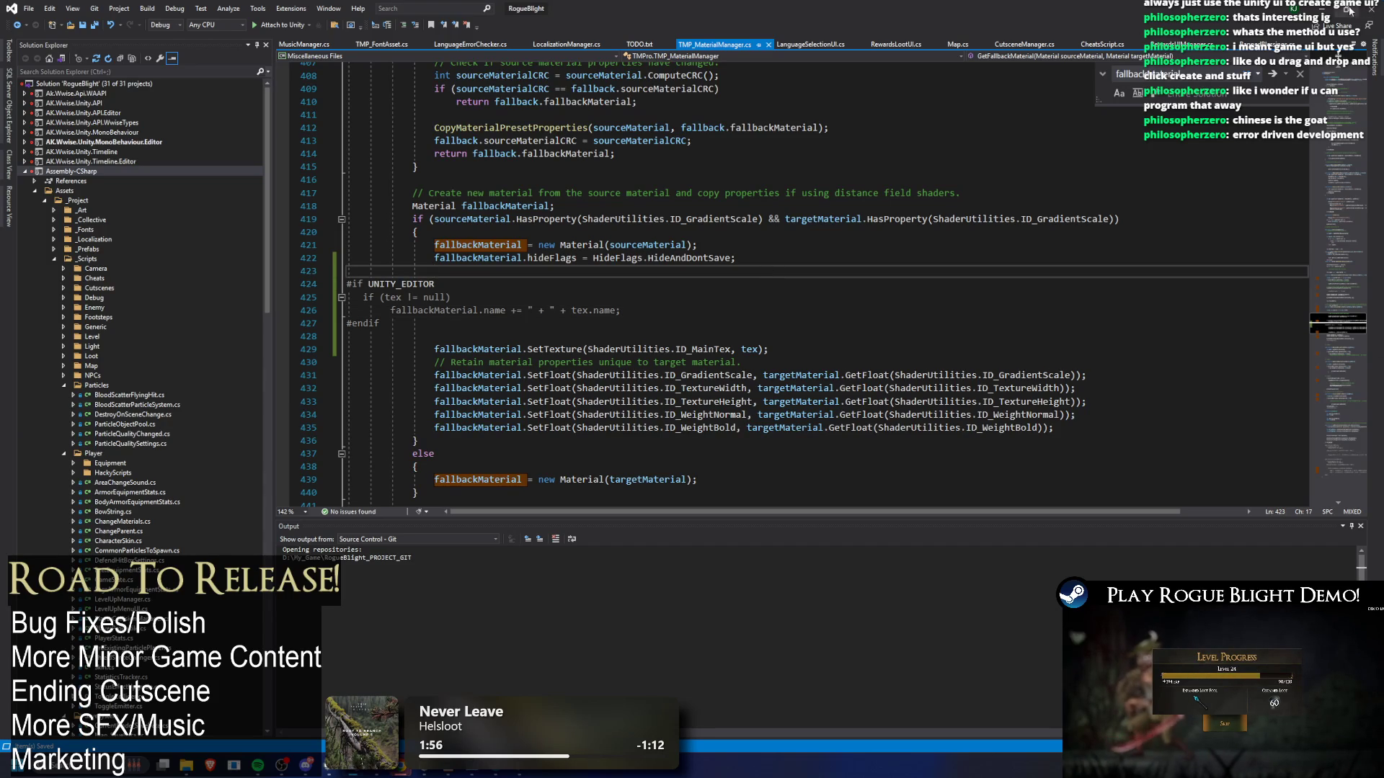
left_click(1329, 10)
key("alt+Tab")
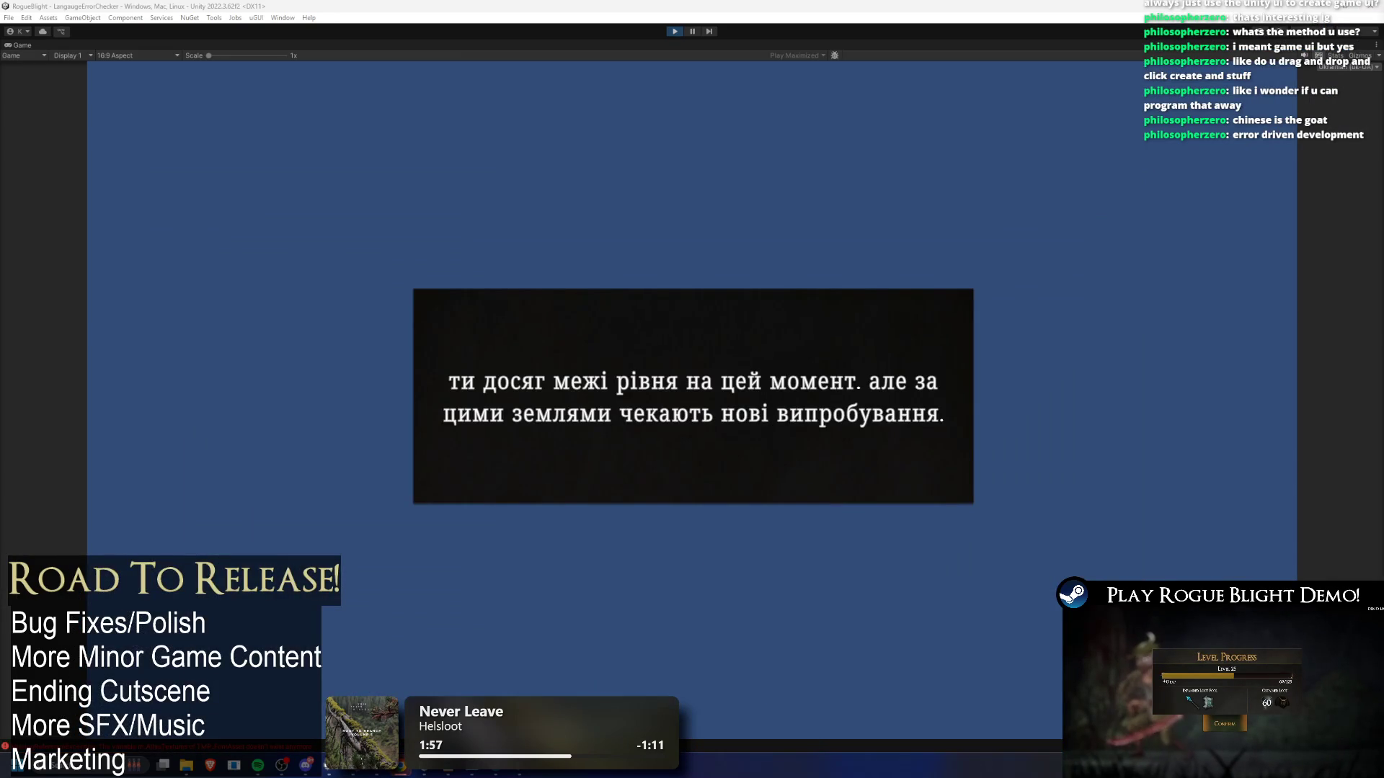
- Stop and restart Unity play mode to check the localized strings after the null-check change
left_click(674, 32)
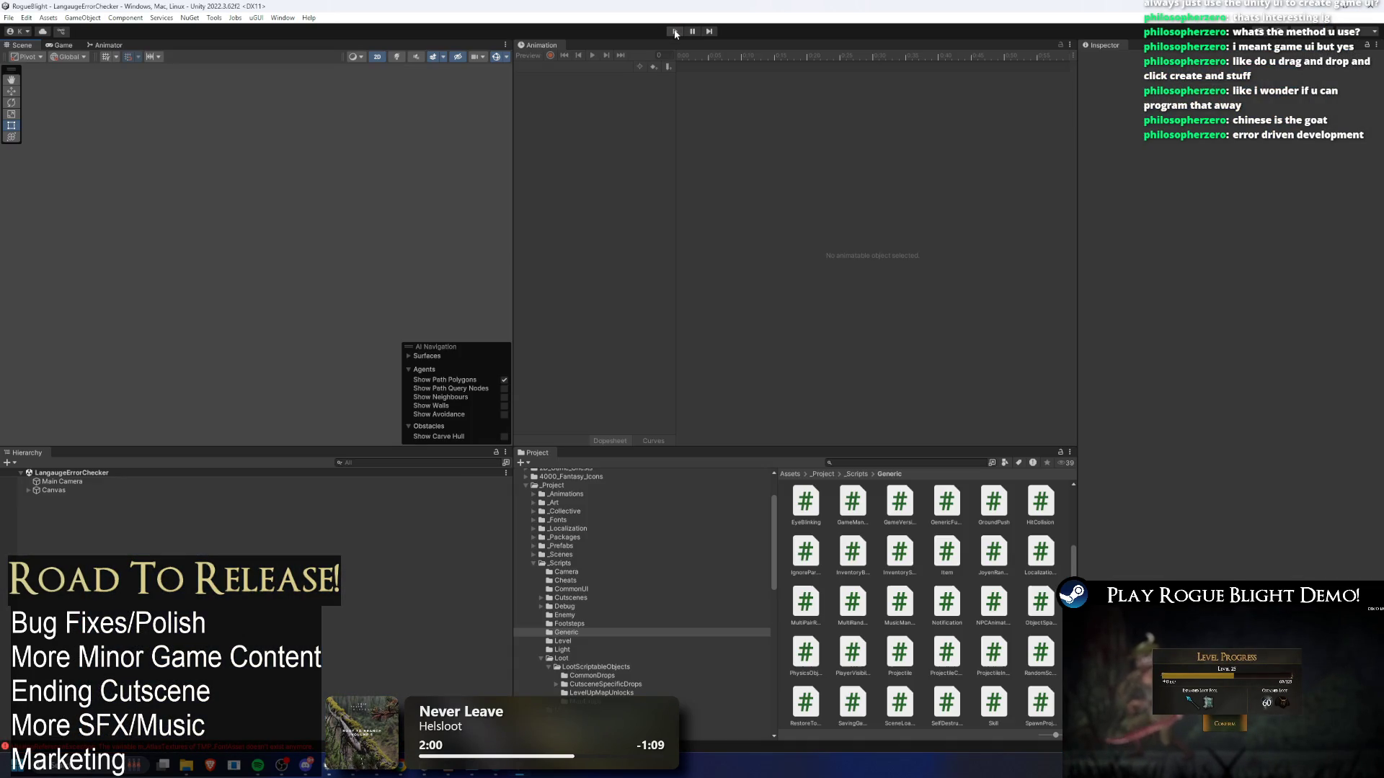
left_click(674, 32)
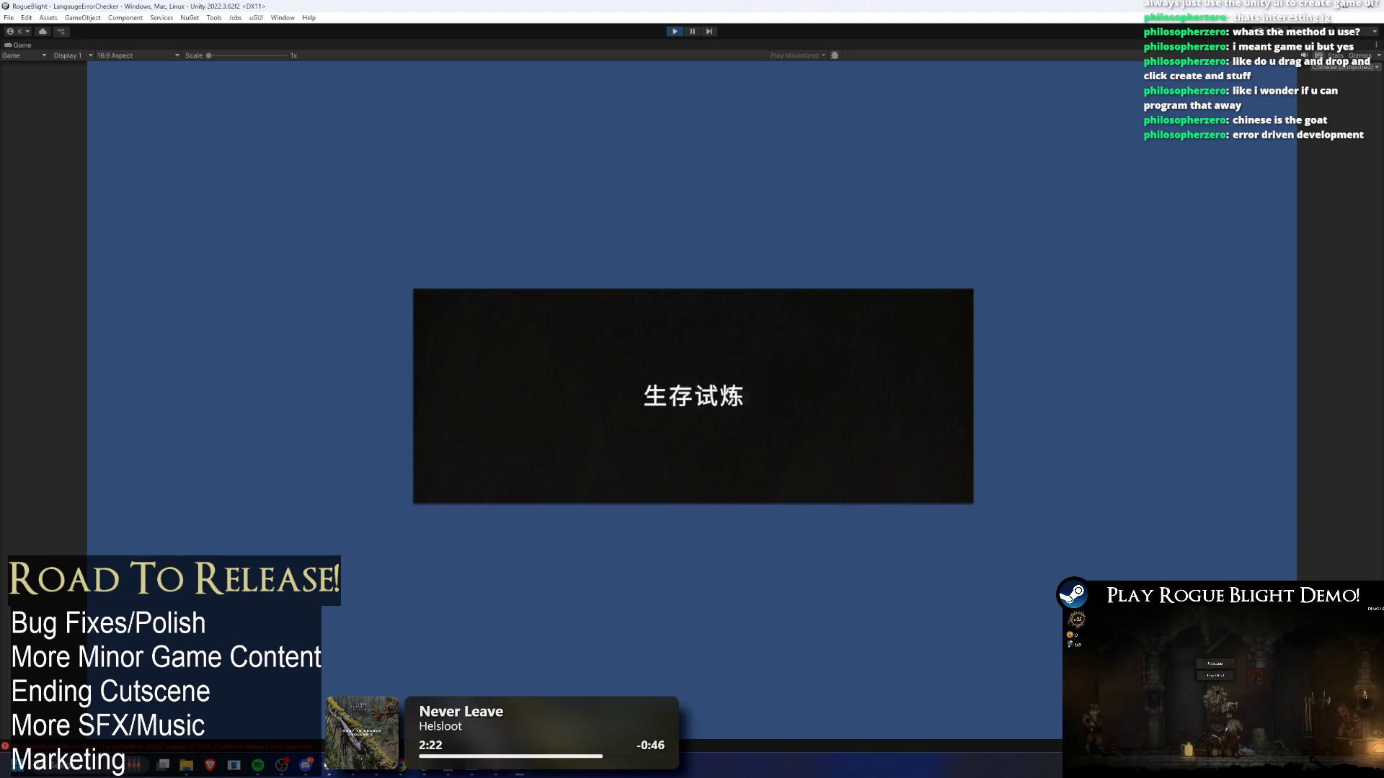
key("alt+Tab")
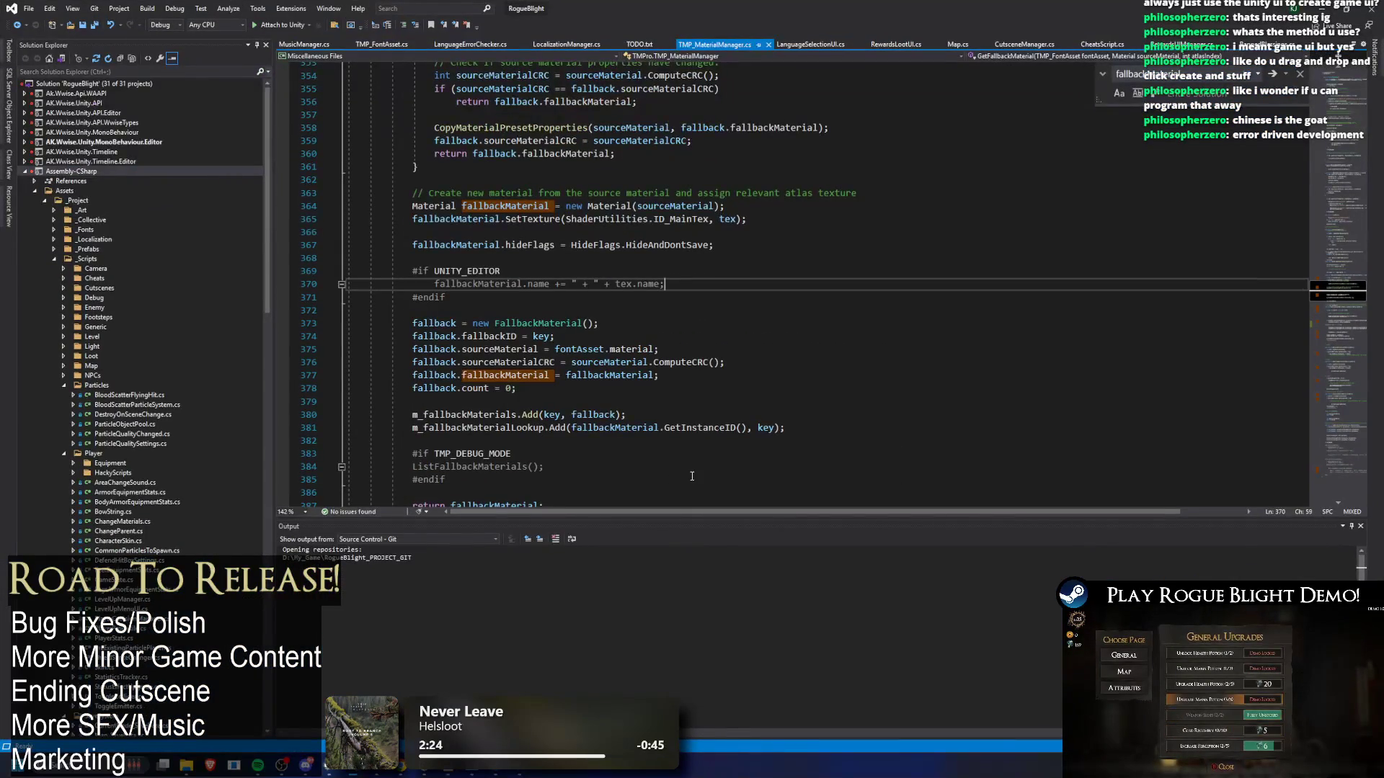
- Reapply the null-checked naming block over lines 425–426 of the second overload
left_click(722, 269)
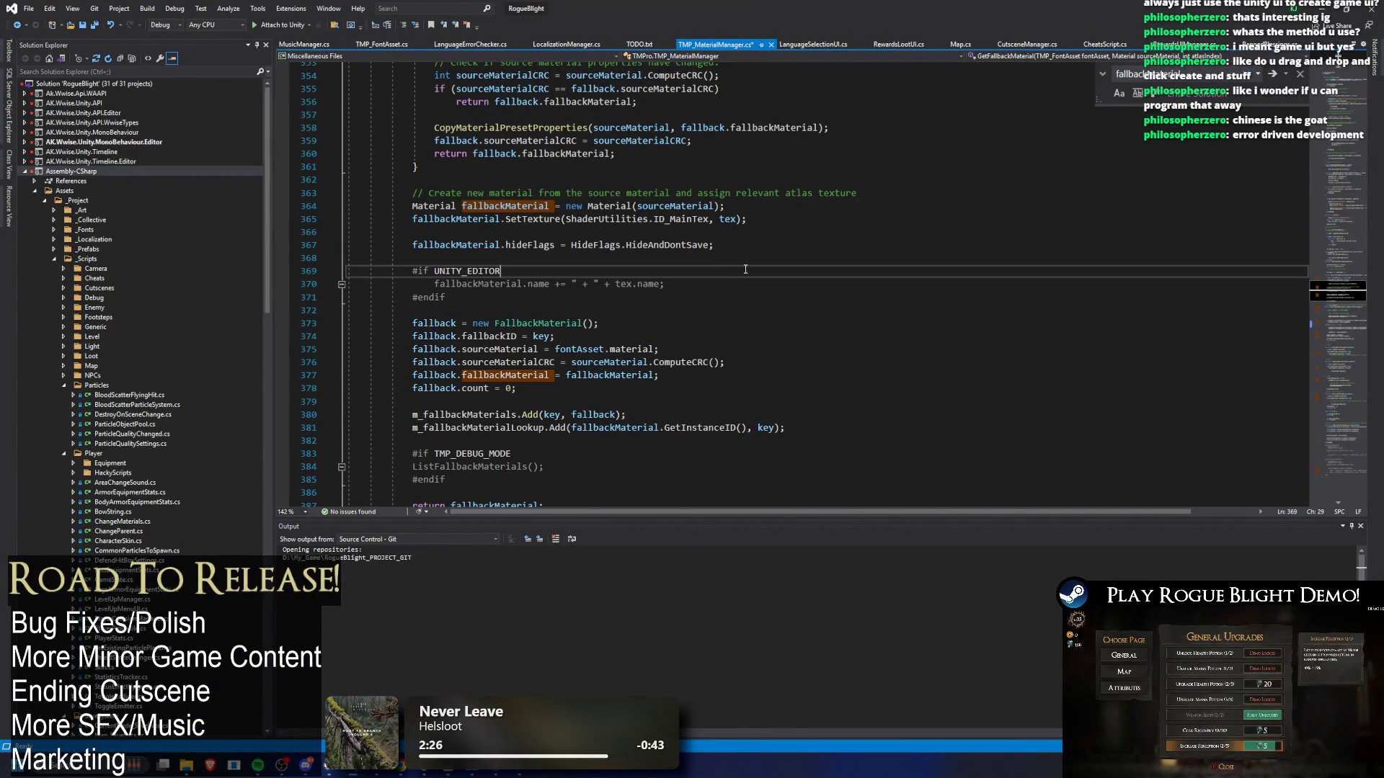
key("ctrl+Tab")
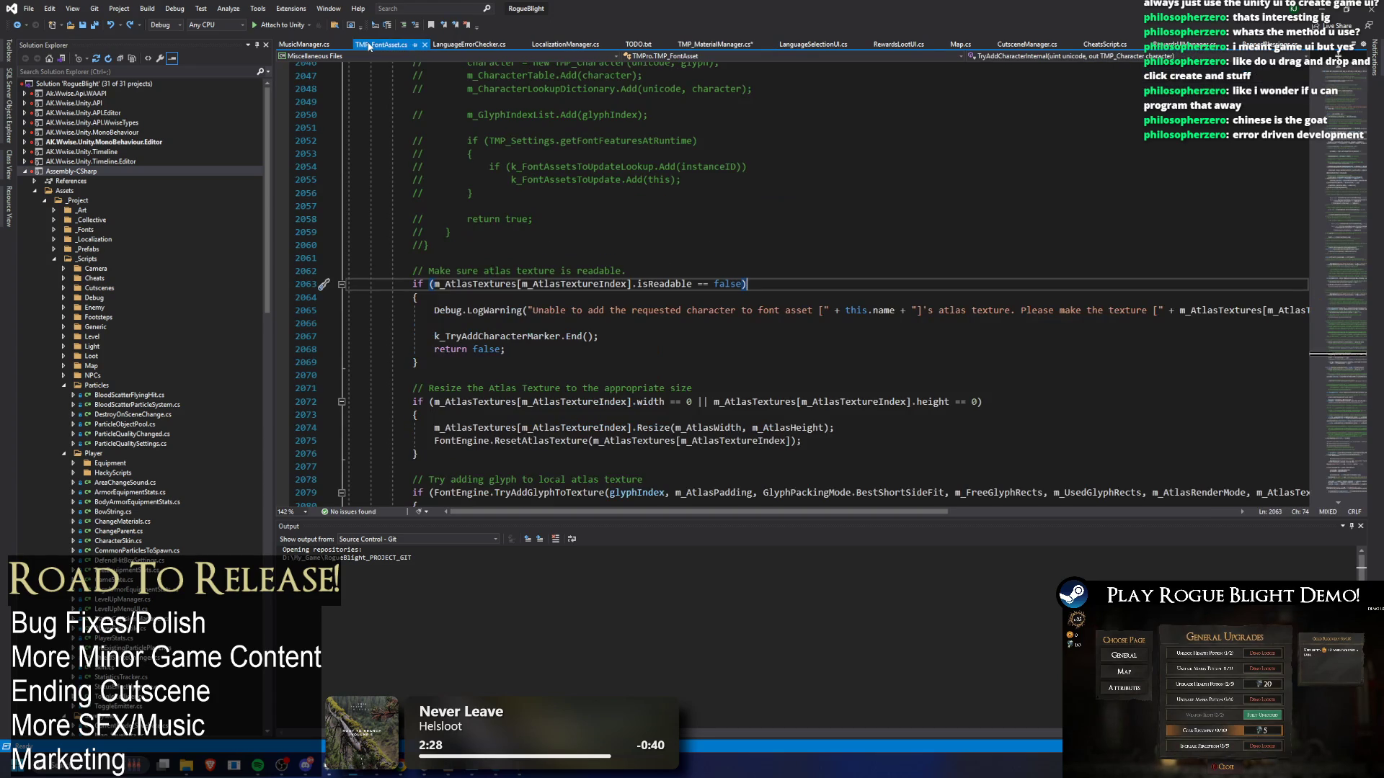
left_click(646, 205)
key("ctrl+Tab")
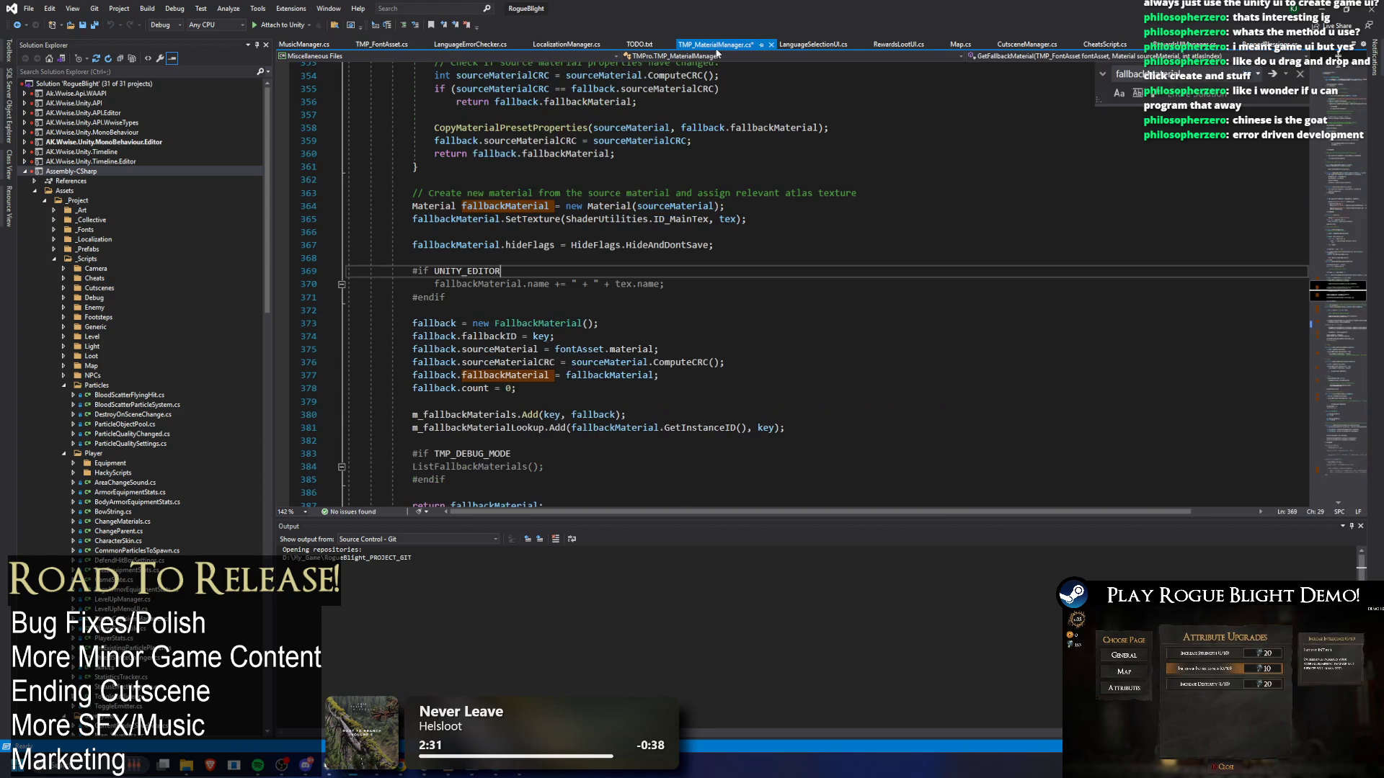
scroll(743, 215, "up", 6)
scroll(743, 216, "down", 1)
scroll(743, 216, "down", 4)
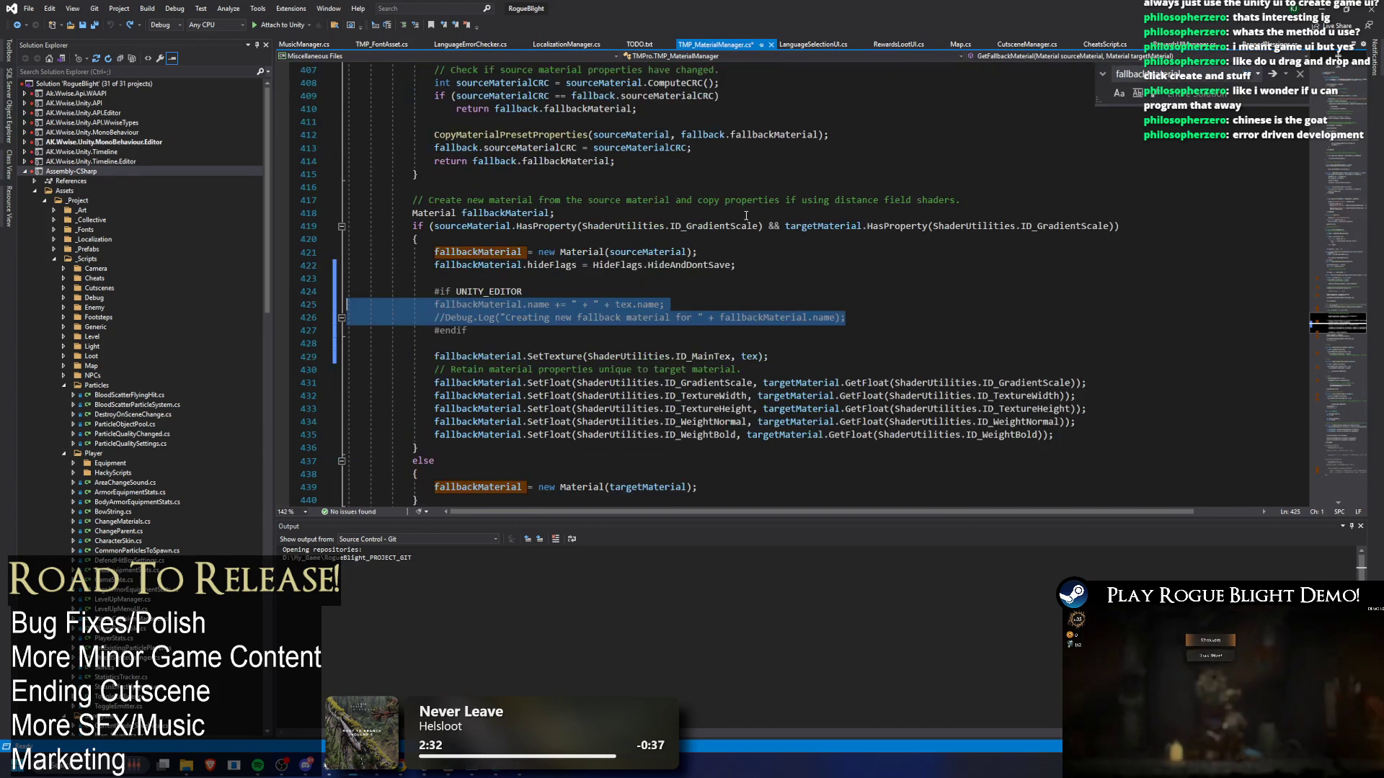
key("ctrl+v")
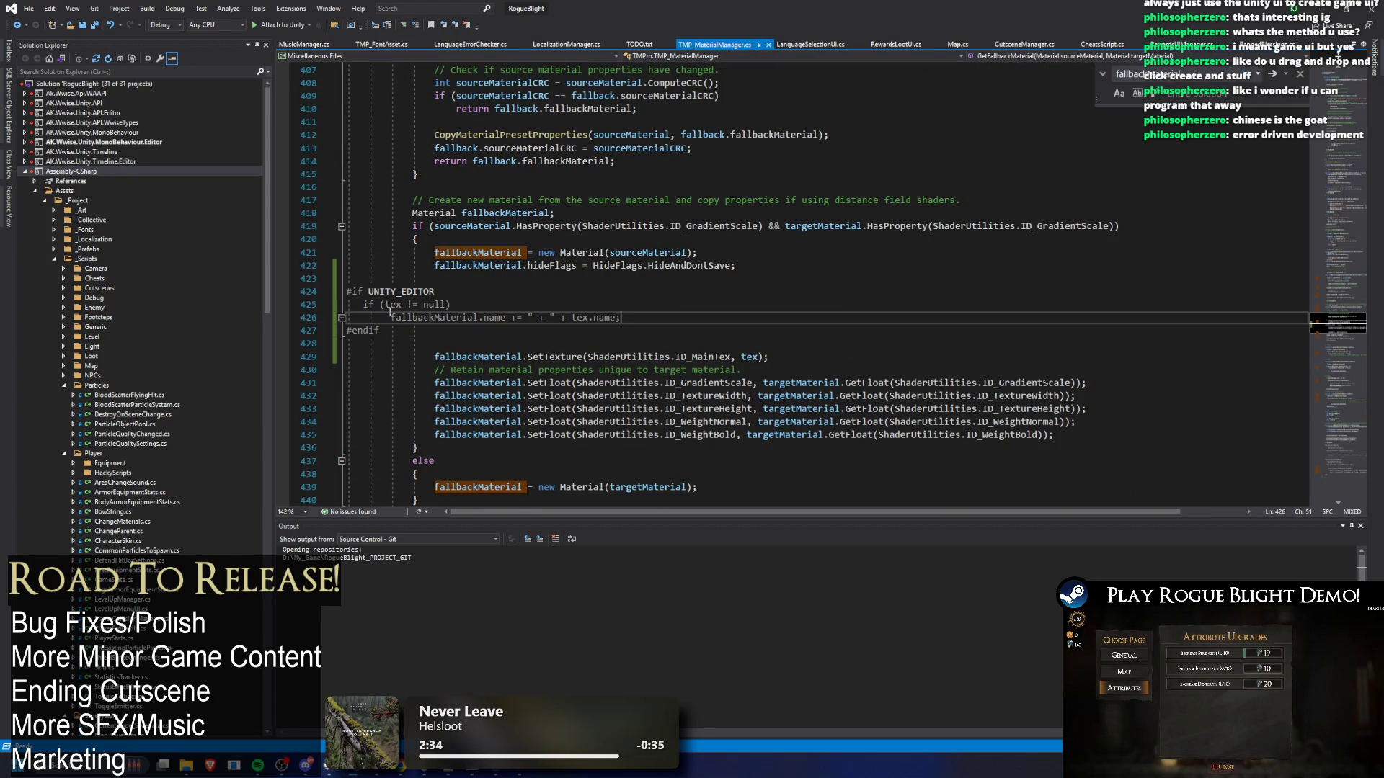
key("shift+Home")
key("ctrl+f")
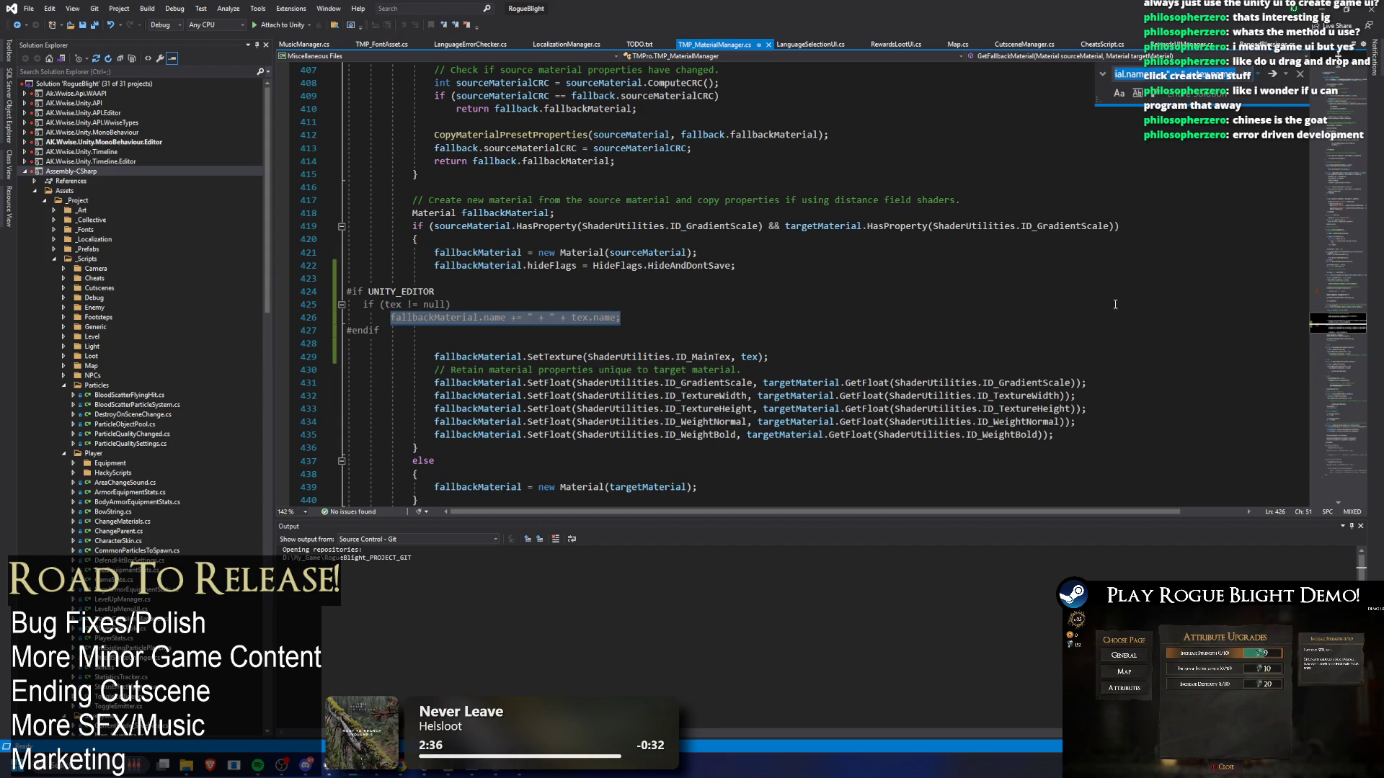
- Paste the guarded #if UNITY_EDITOR block over the first overload's lines 369–371 and save
left_click_drag(380, 330, 347, 291)
key("ctrl+c")
left_click(1338, 291)
left_click_drag(446, 390, 347, 362)
key("ctrl+v")
key("ctrl+s")
scroll(841, 291, "down", 3)
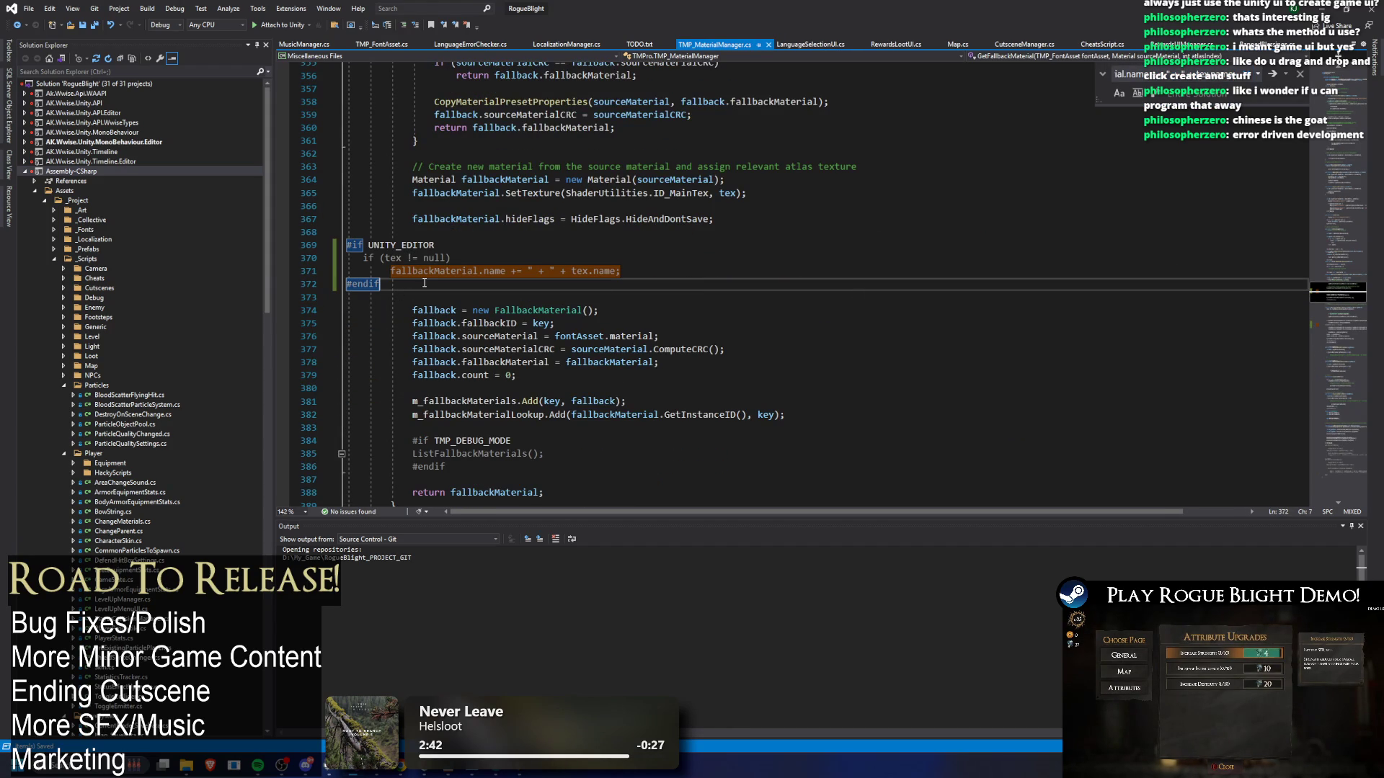
double_click(432, 271)
key("ctrl+h")
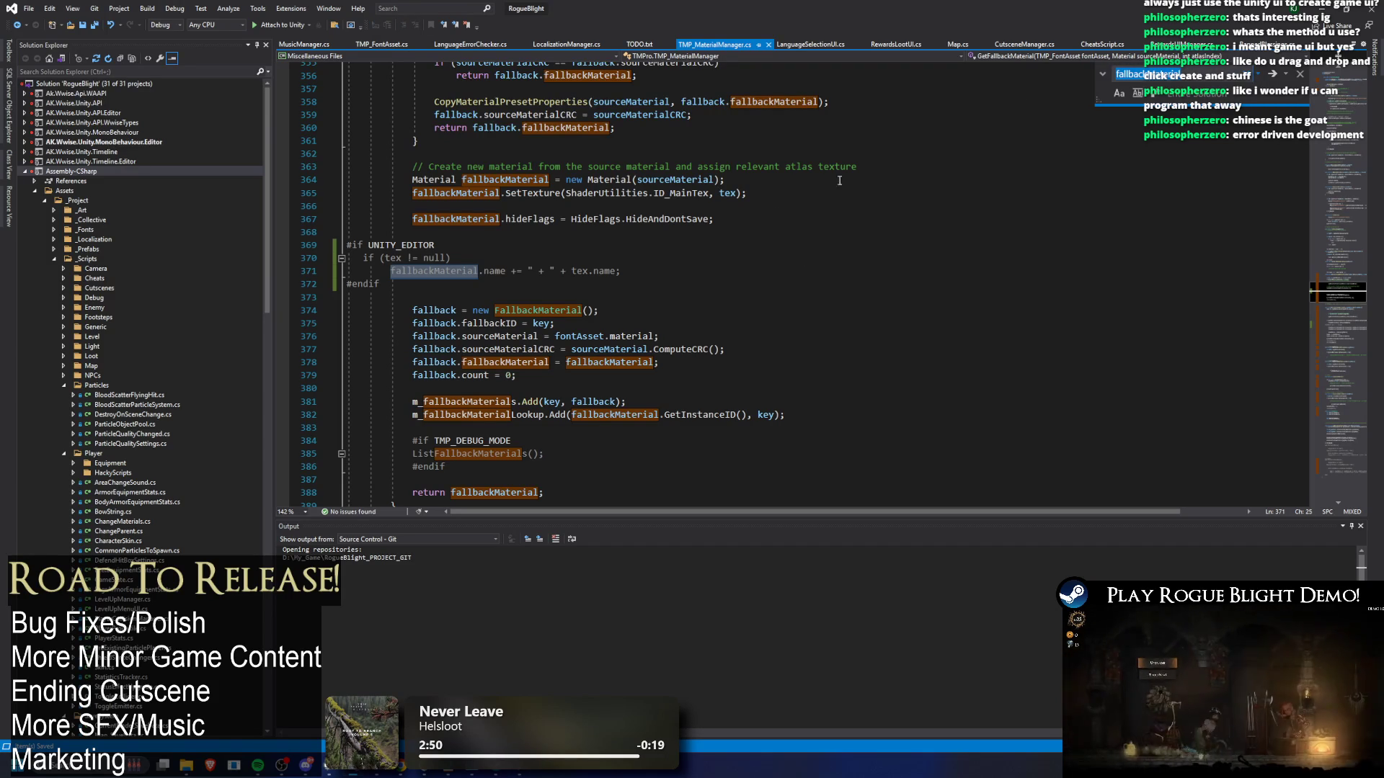
key("alt+Tab")
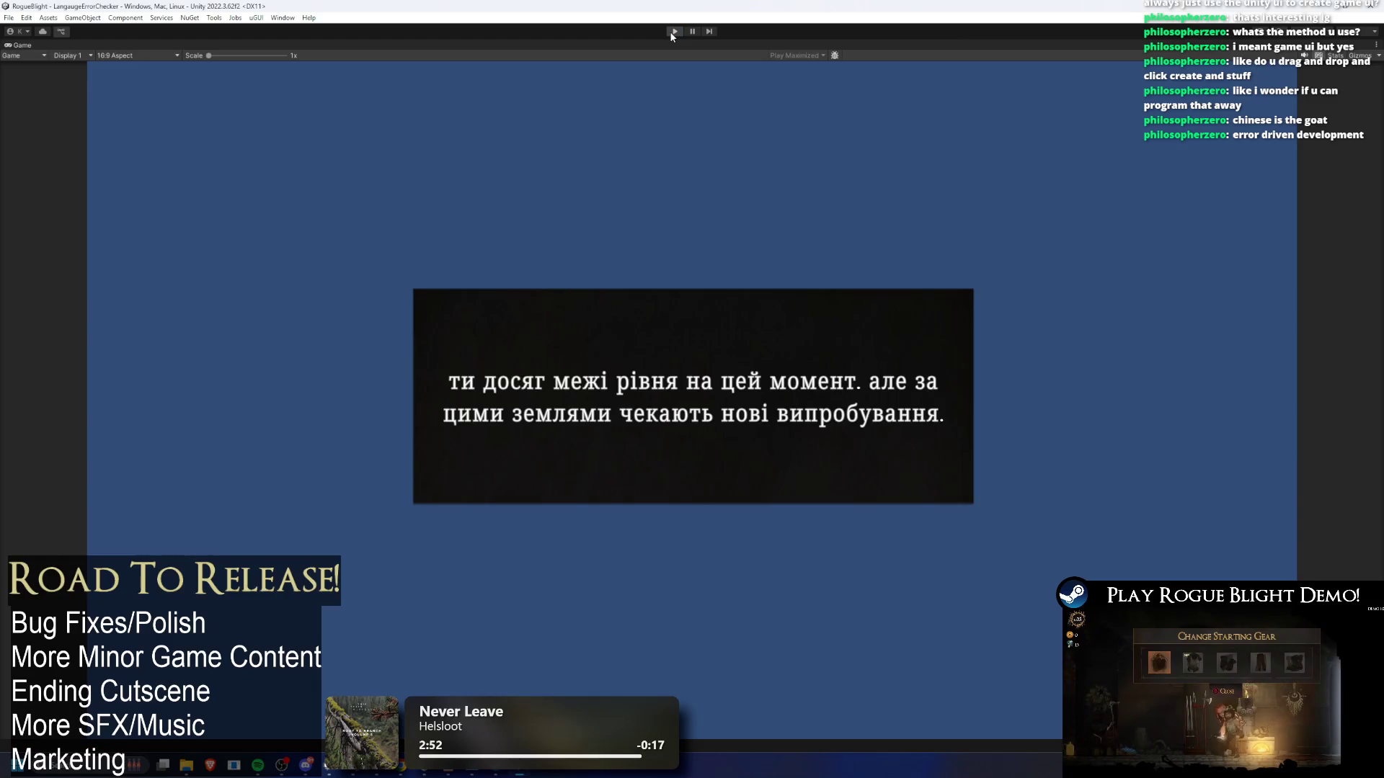
- Stop play mode, let the changed code reload, and replay to verify the Chinese text
left_click(670, 32)
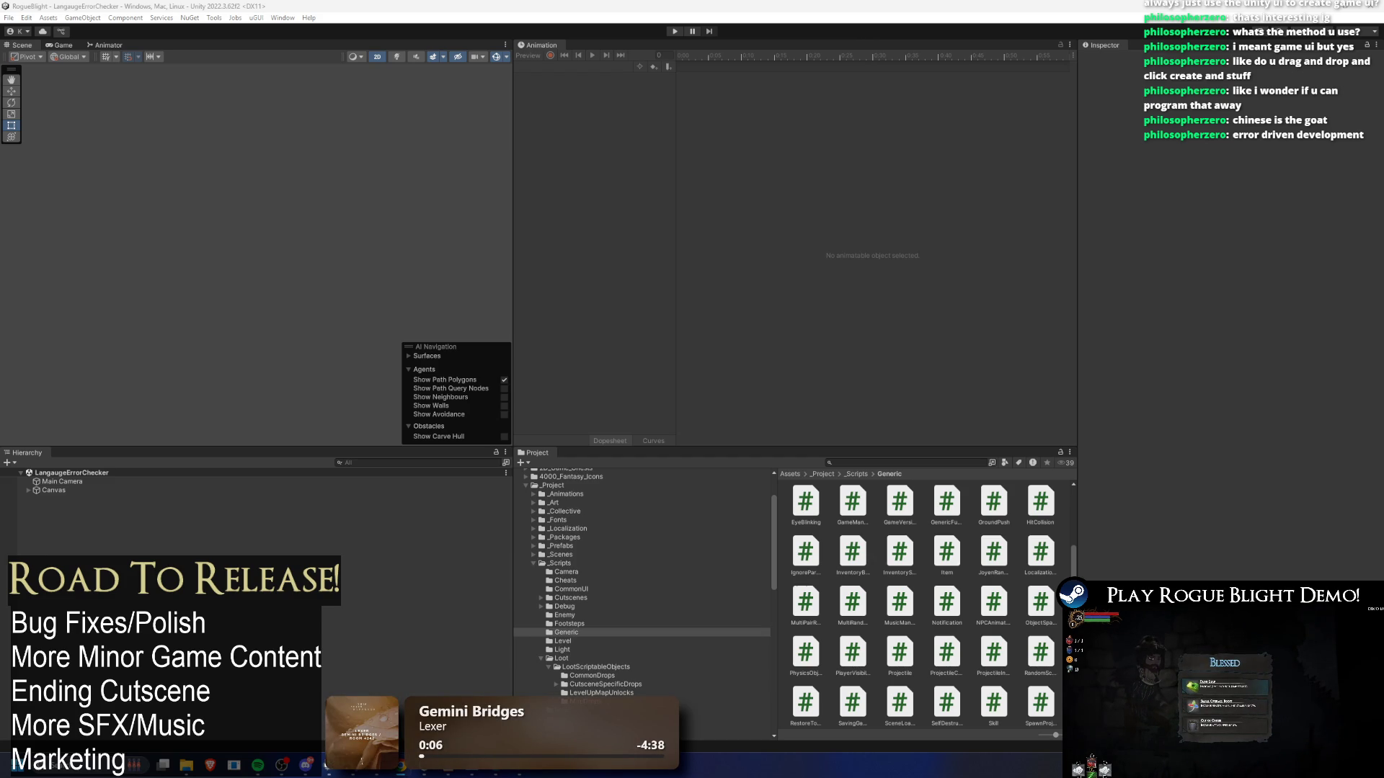
left_click(669, 32)
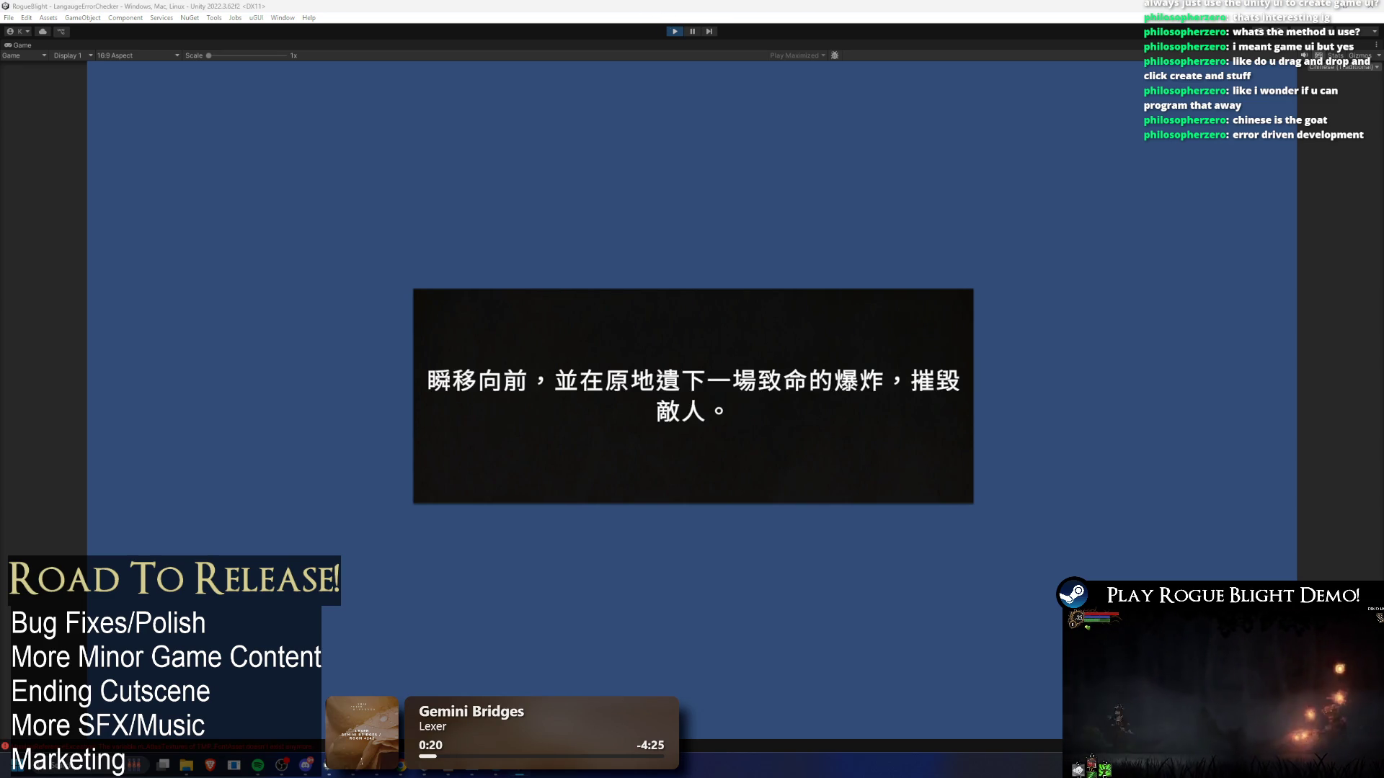
key("alt+Tab")
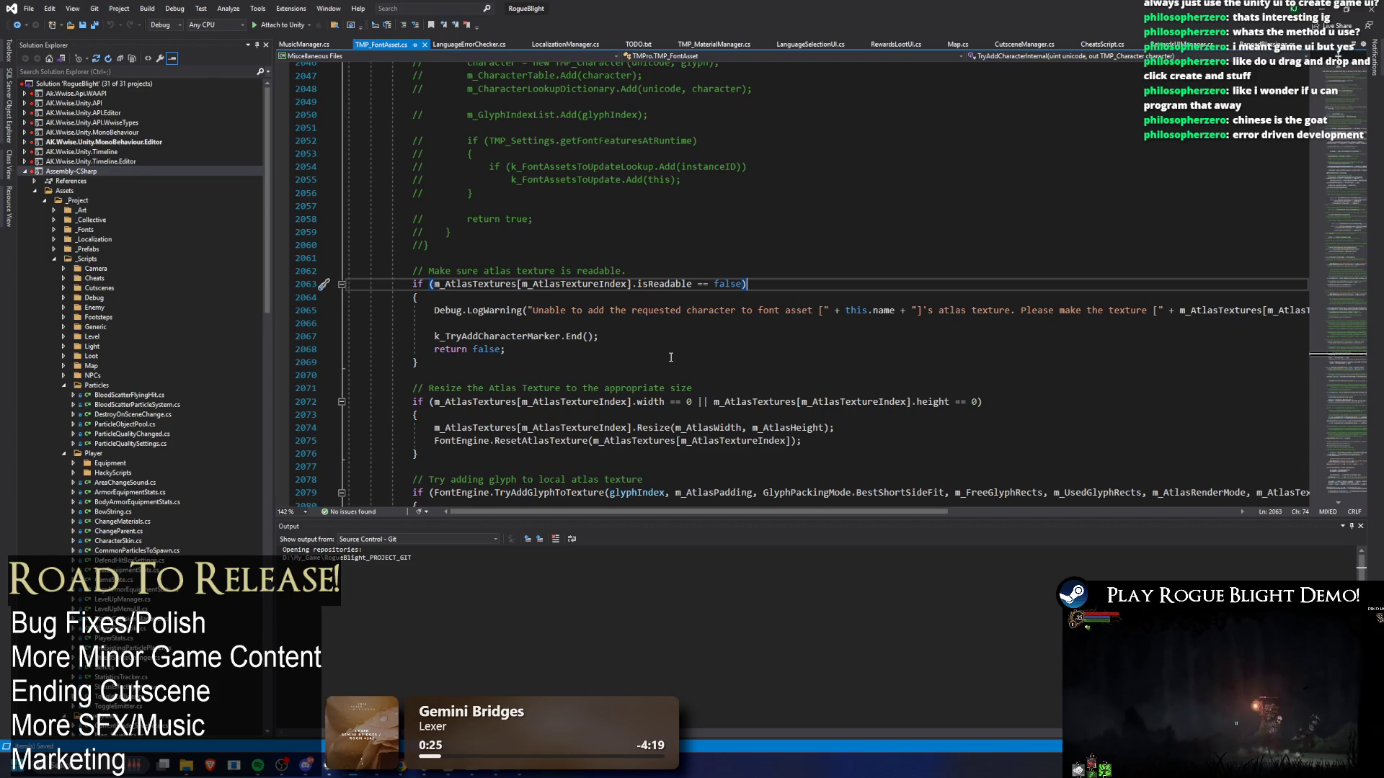
key("super+Down")
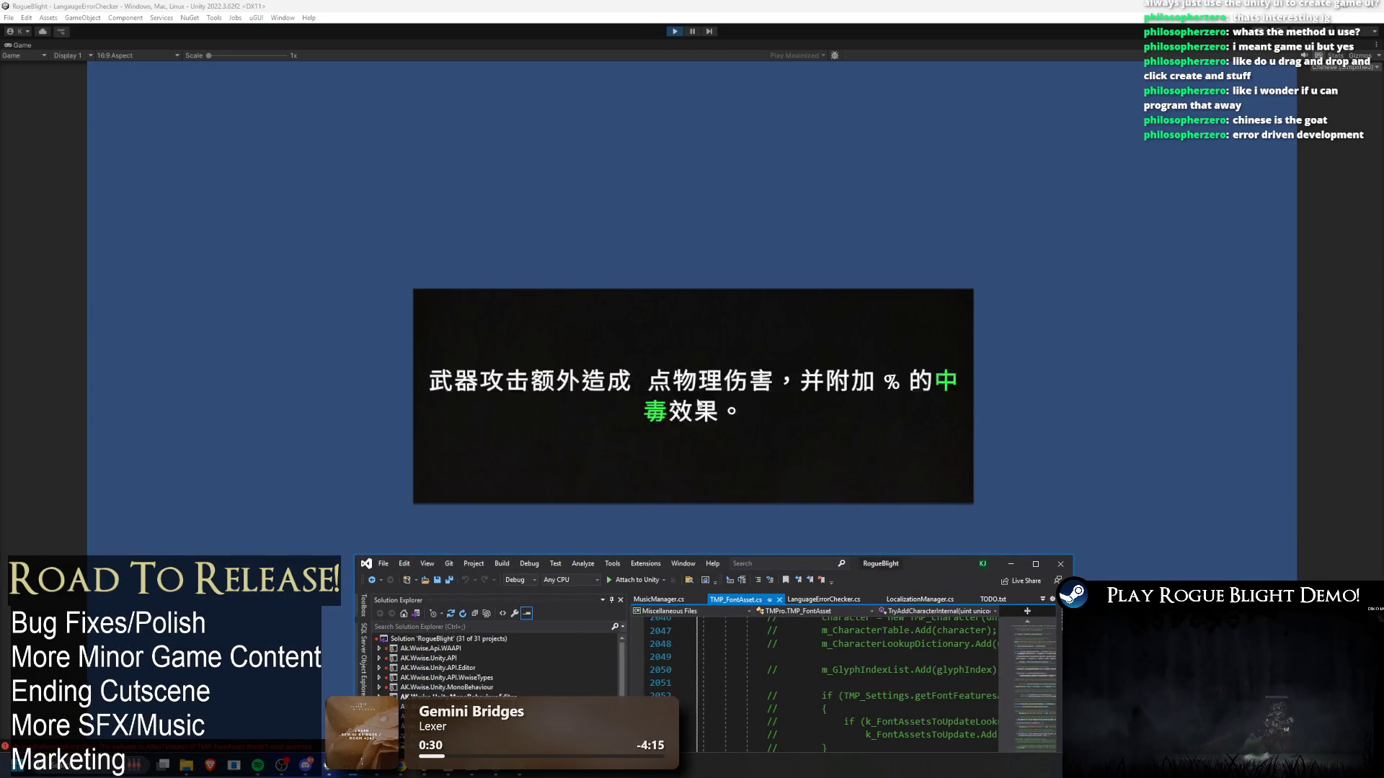
double_click(926, 559)
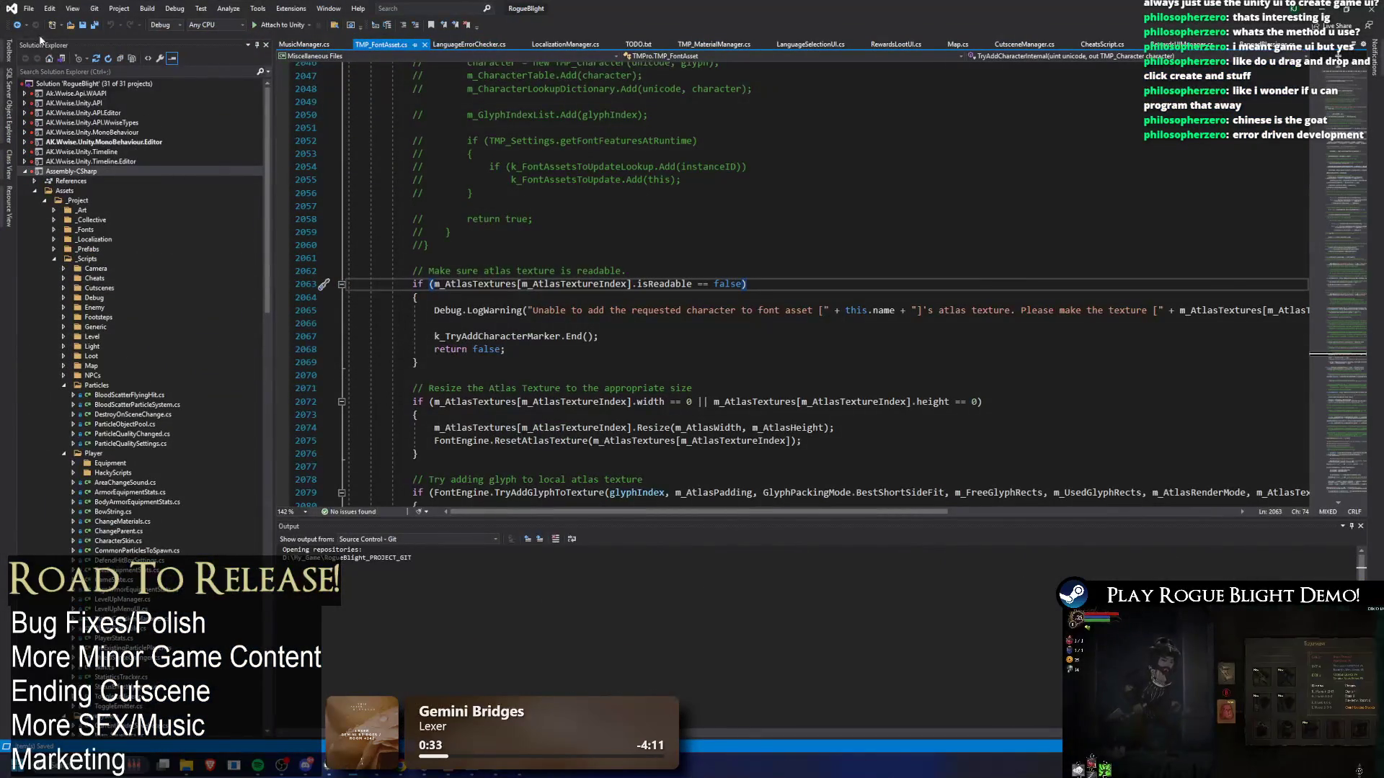
left_click(17, 26)
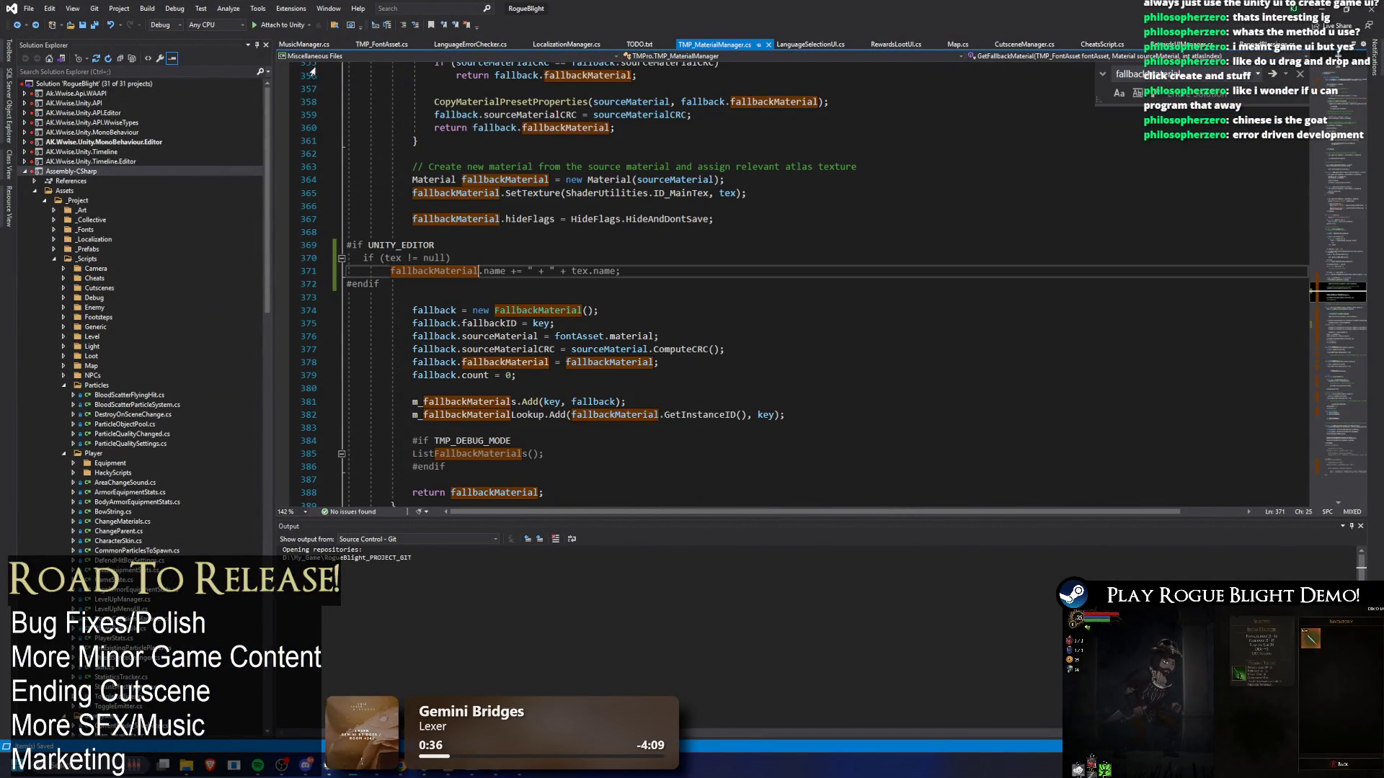
scroll(697, 254, "up", 5)
scroll(698, 254, "up", 1)
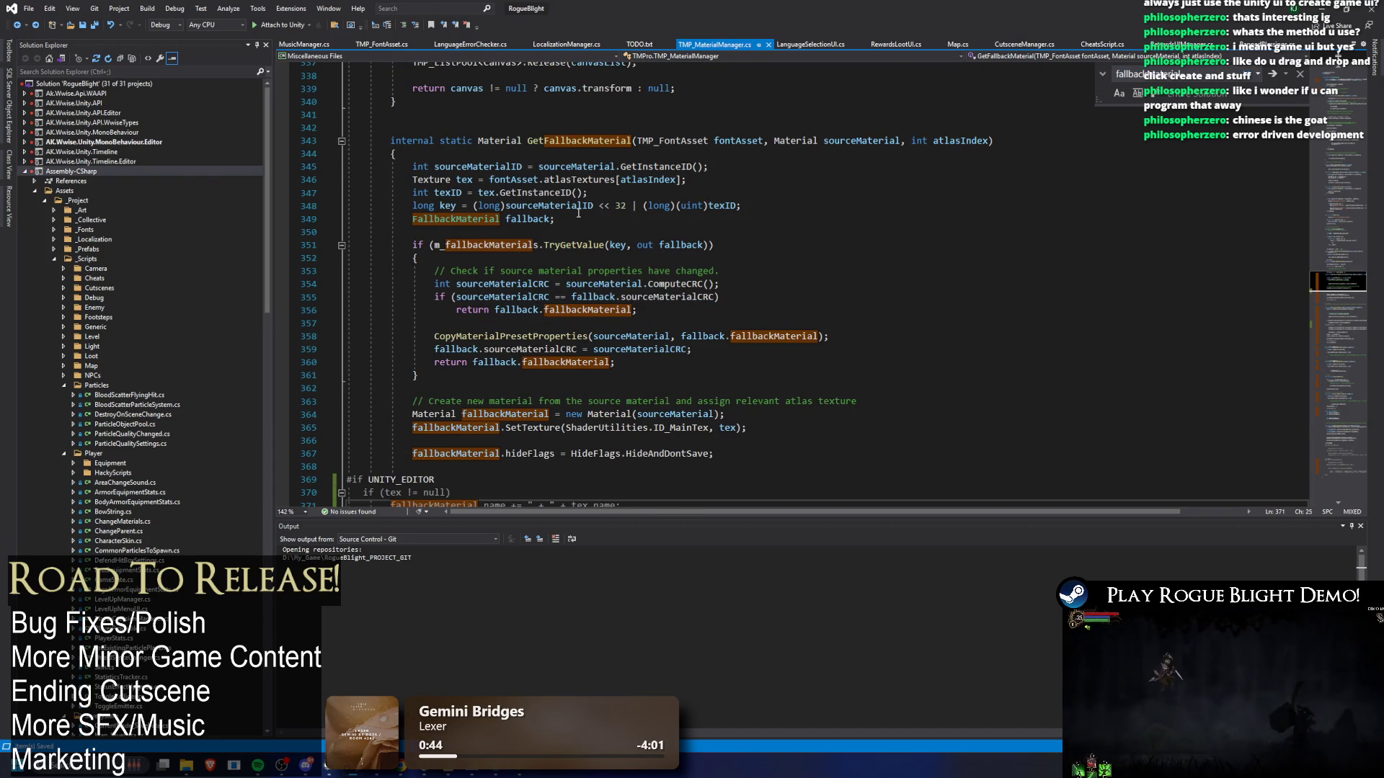
scroll(578, 212, "down", 3)
scroll(465, 130, "up", 2)
double_click(570, 101)
key("ctrl+f")
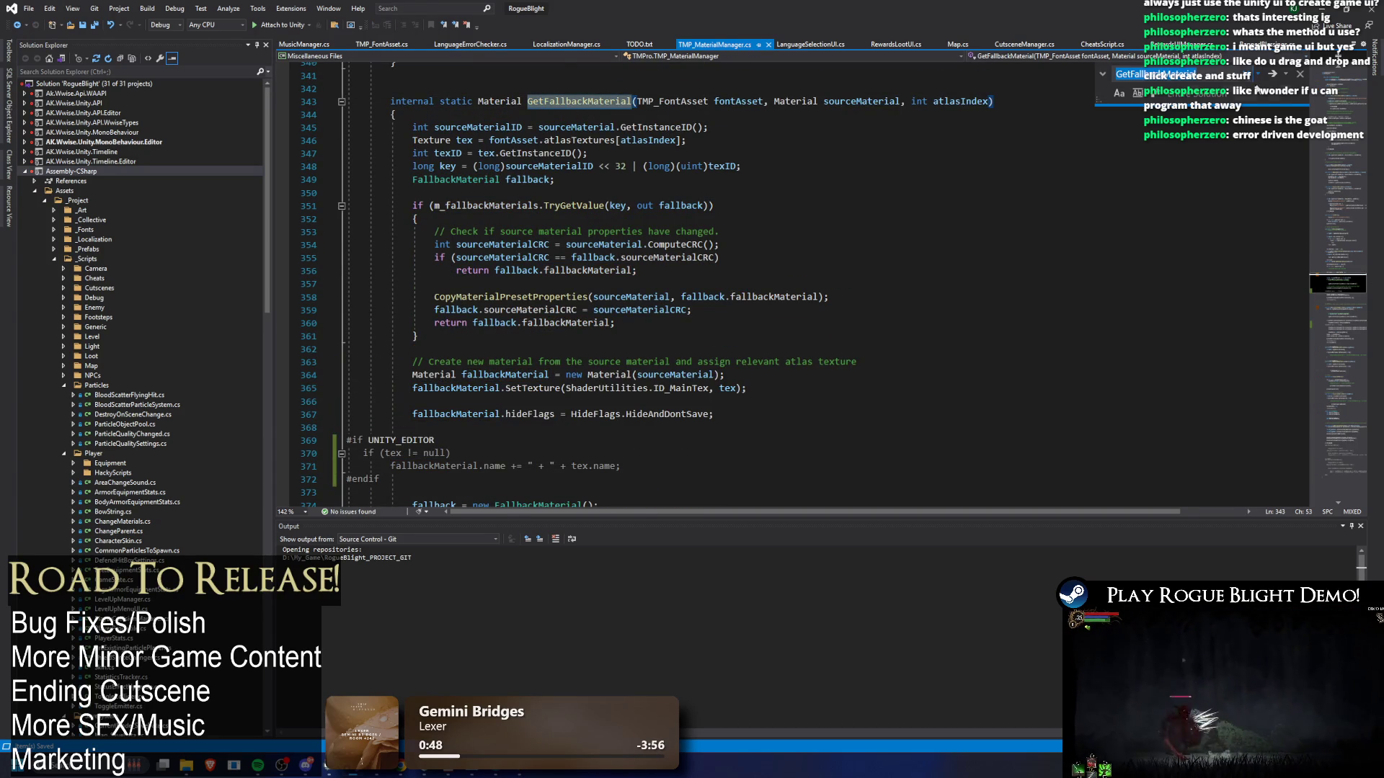
left_click(1273, 75)
left_click(1273, 75)
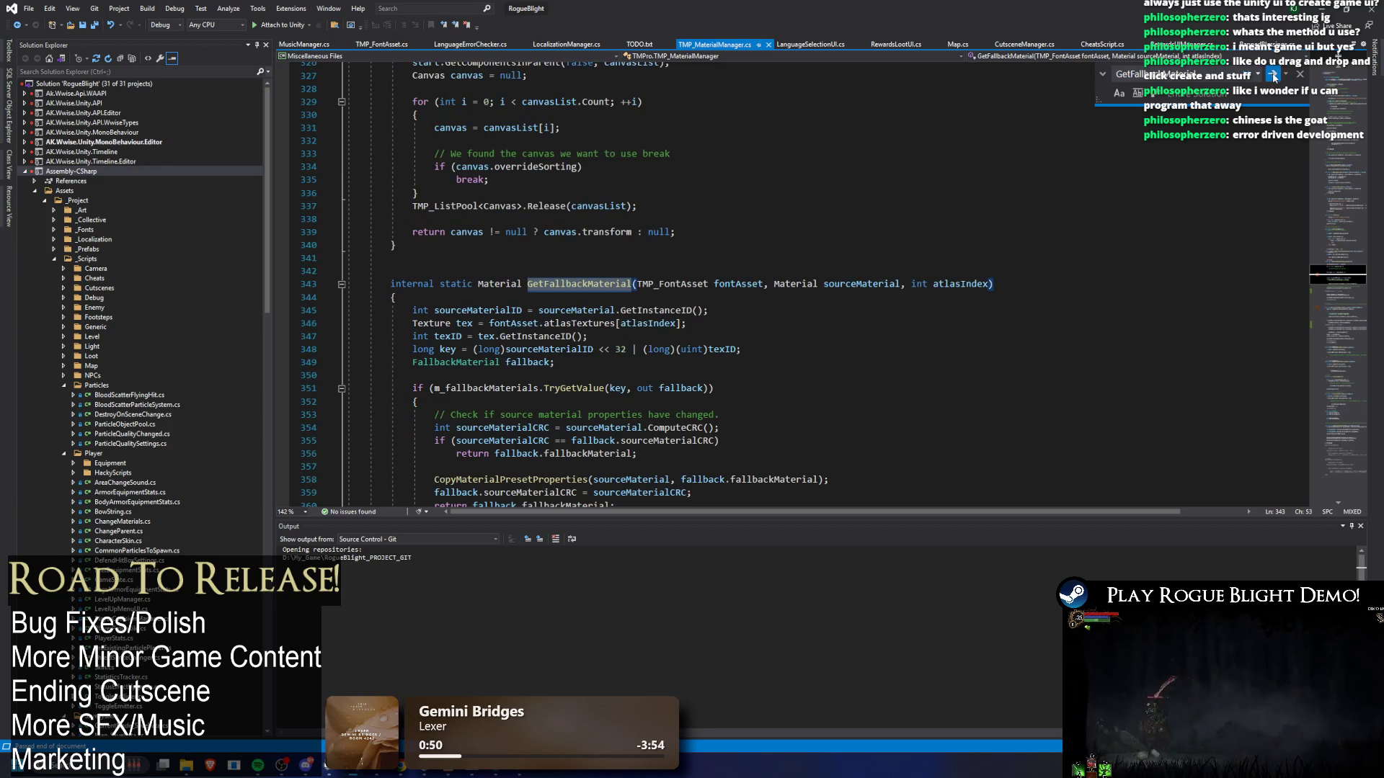
scroll(879, 187, "down", 9)
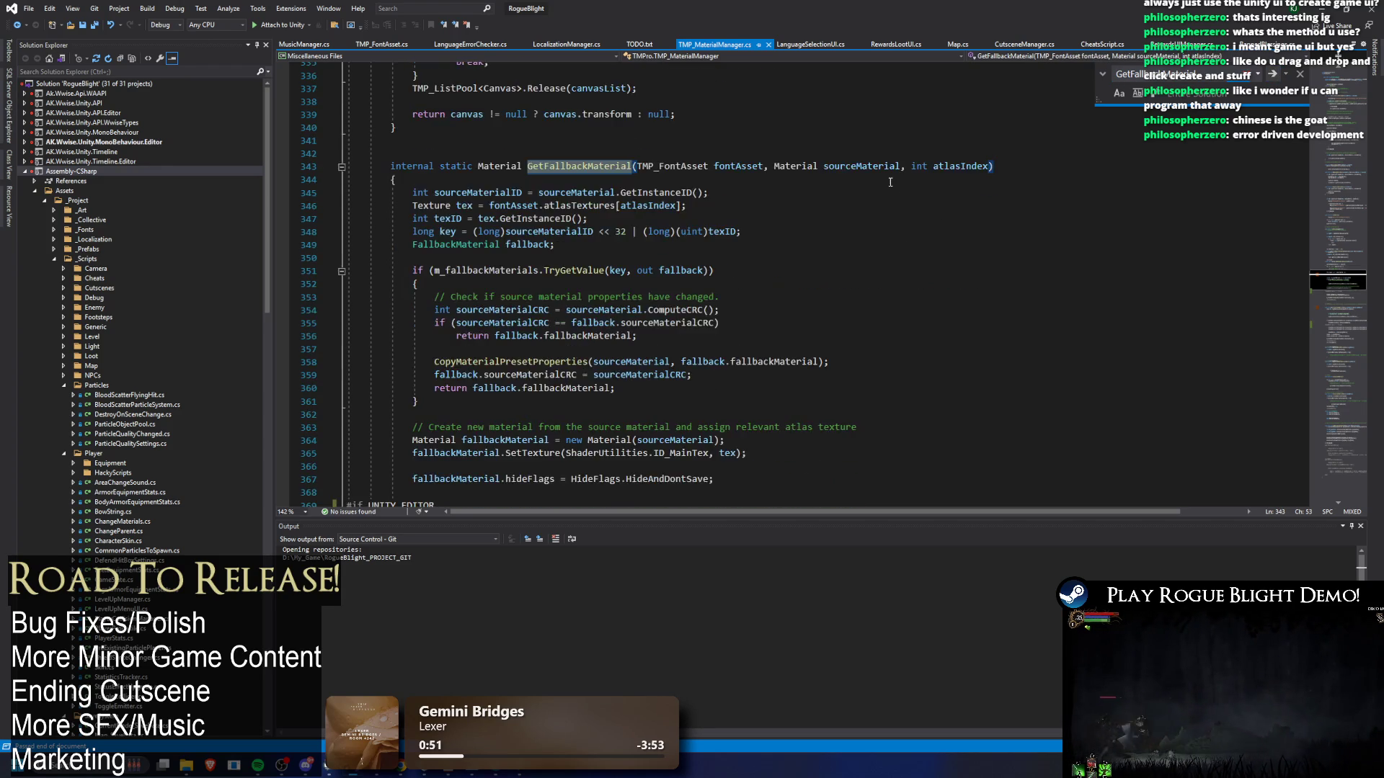
scroll(883, 189, "up", 3)
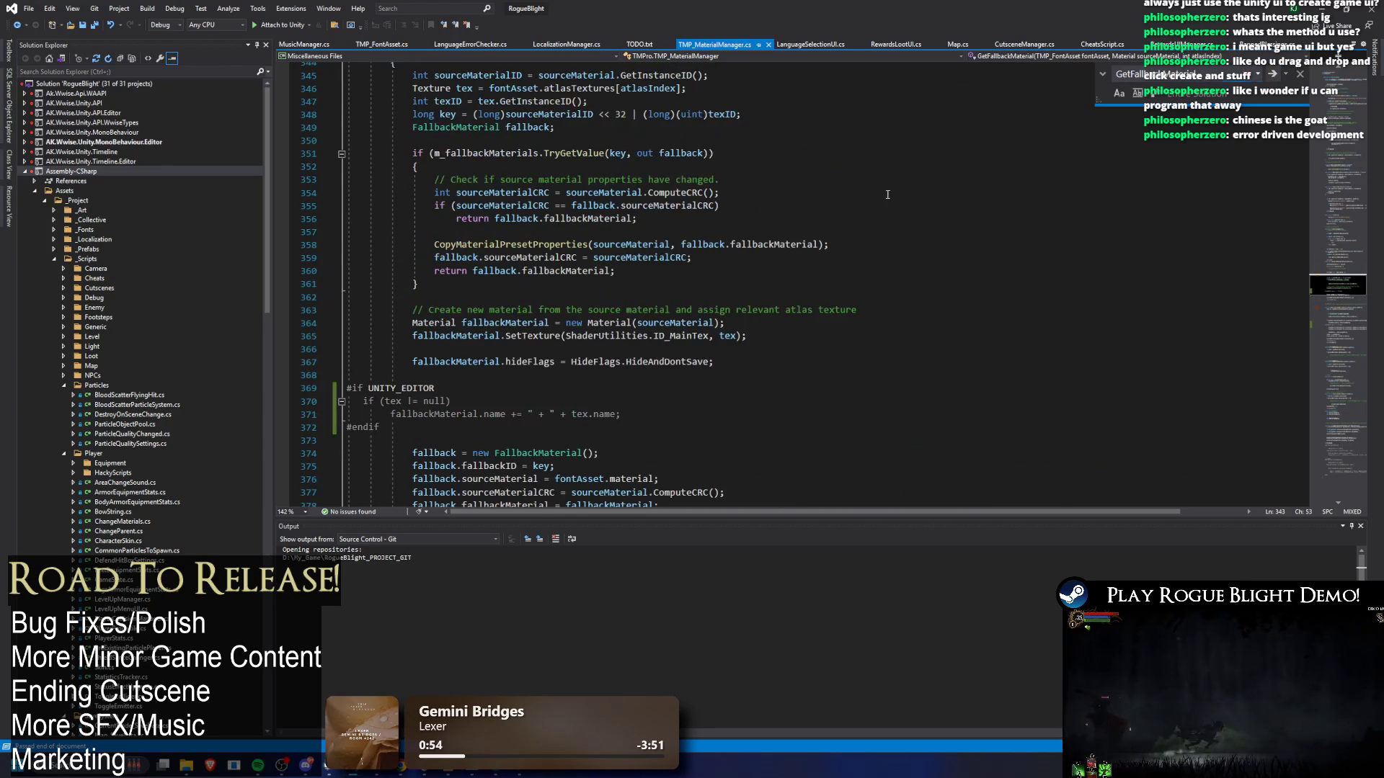
key("F3")
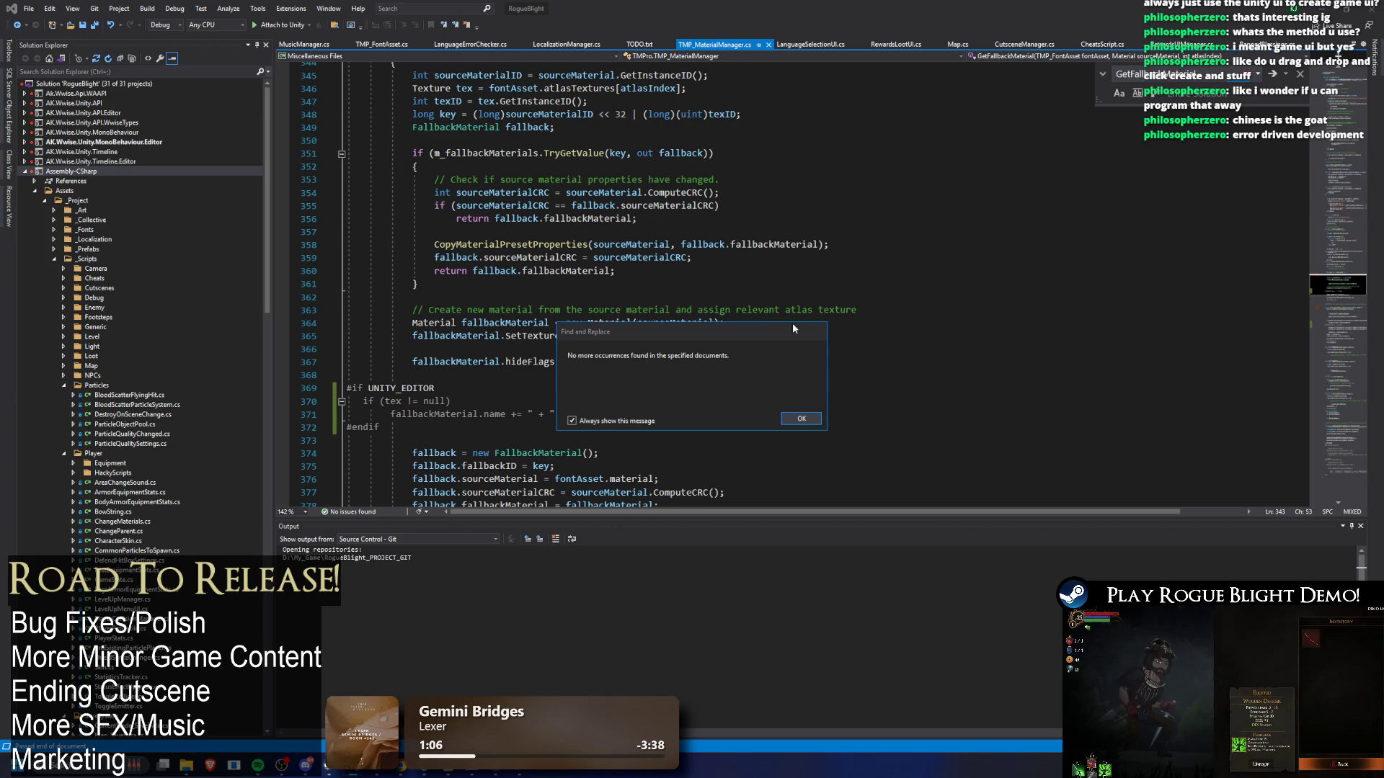
left_click(804, 419)
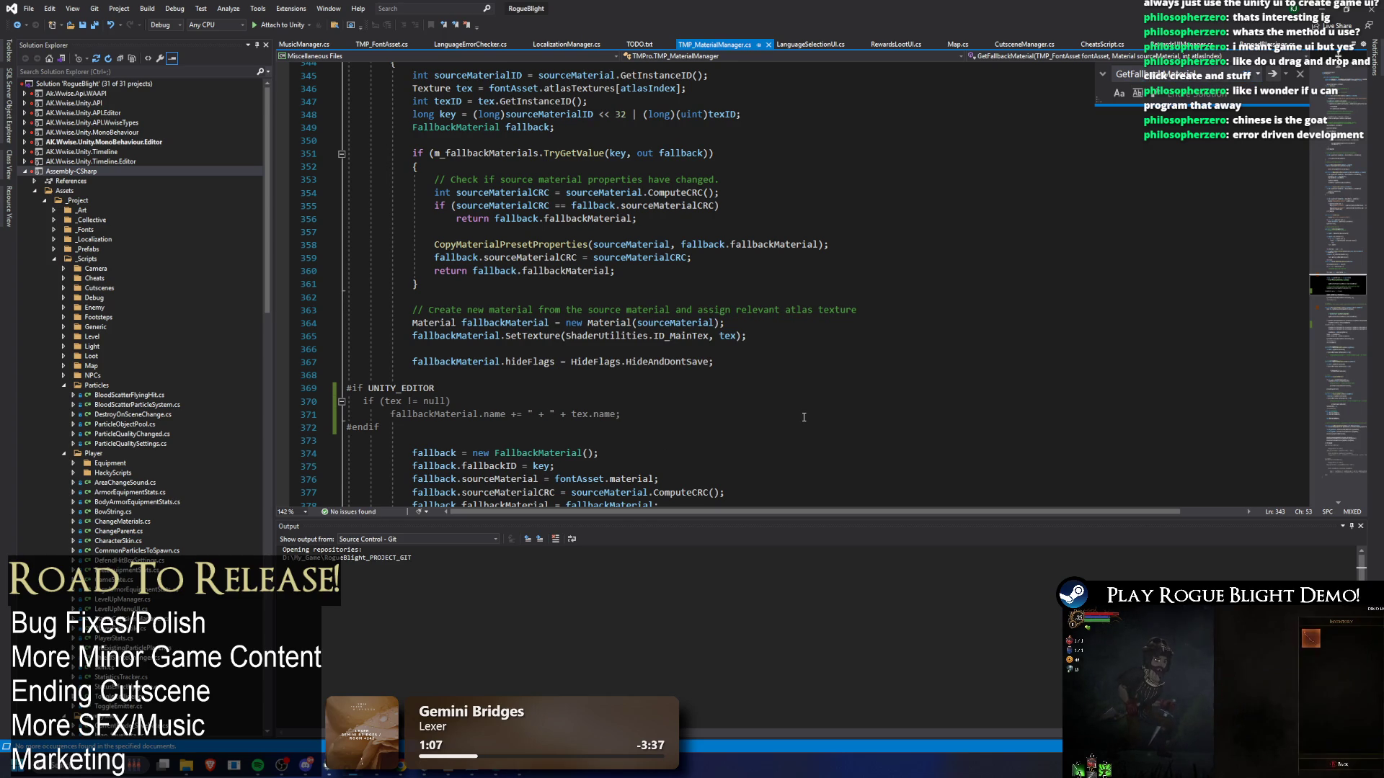
scroll(804, 418, "down", 6)
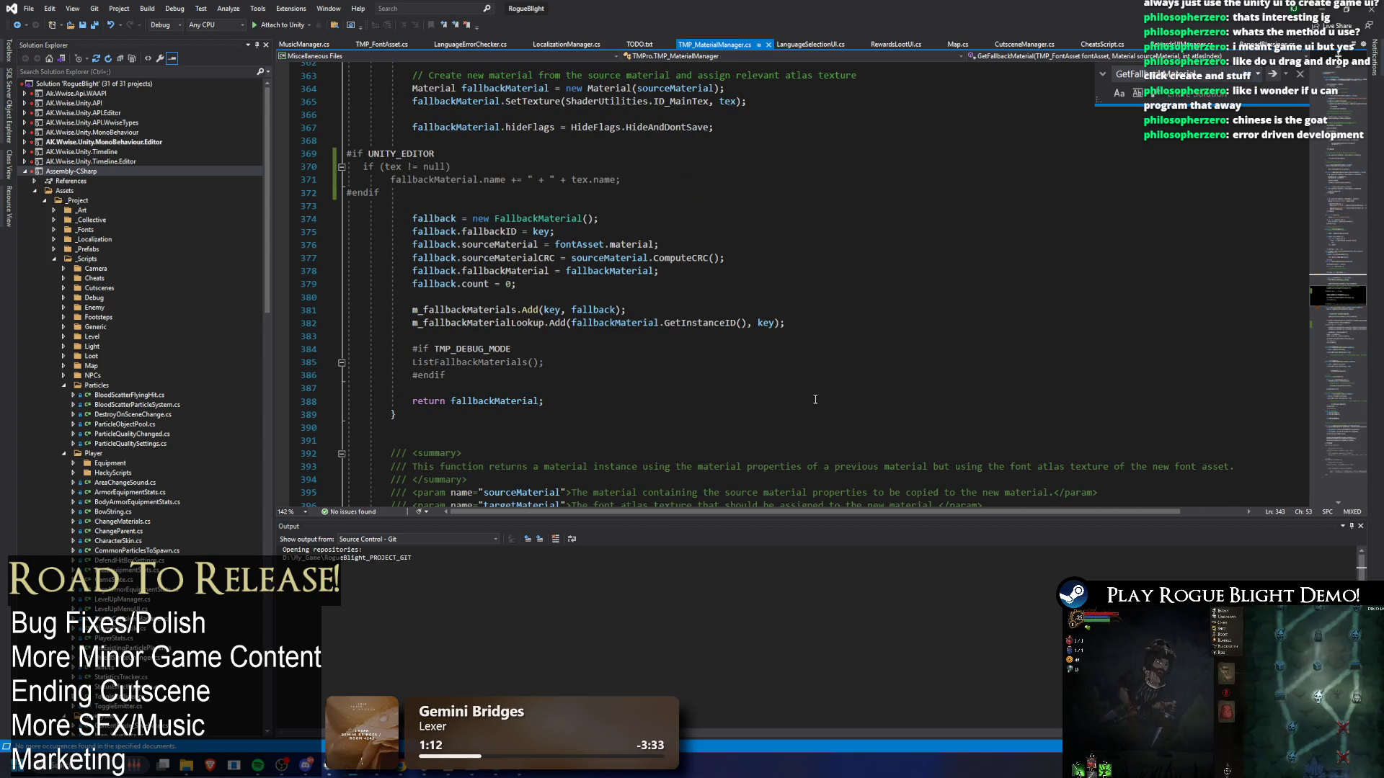
key("alt+Tab")
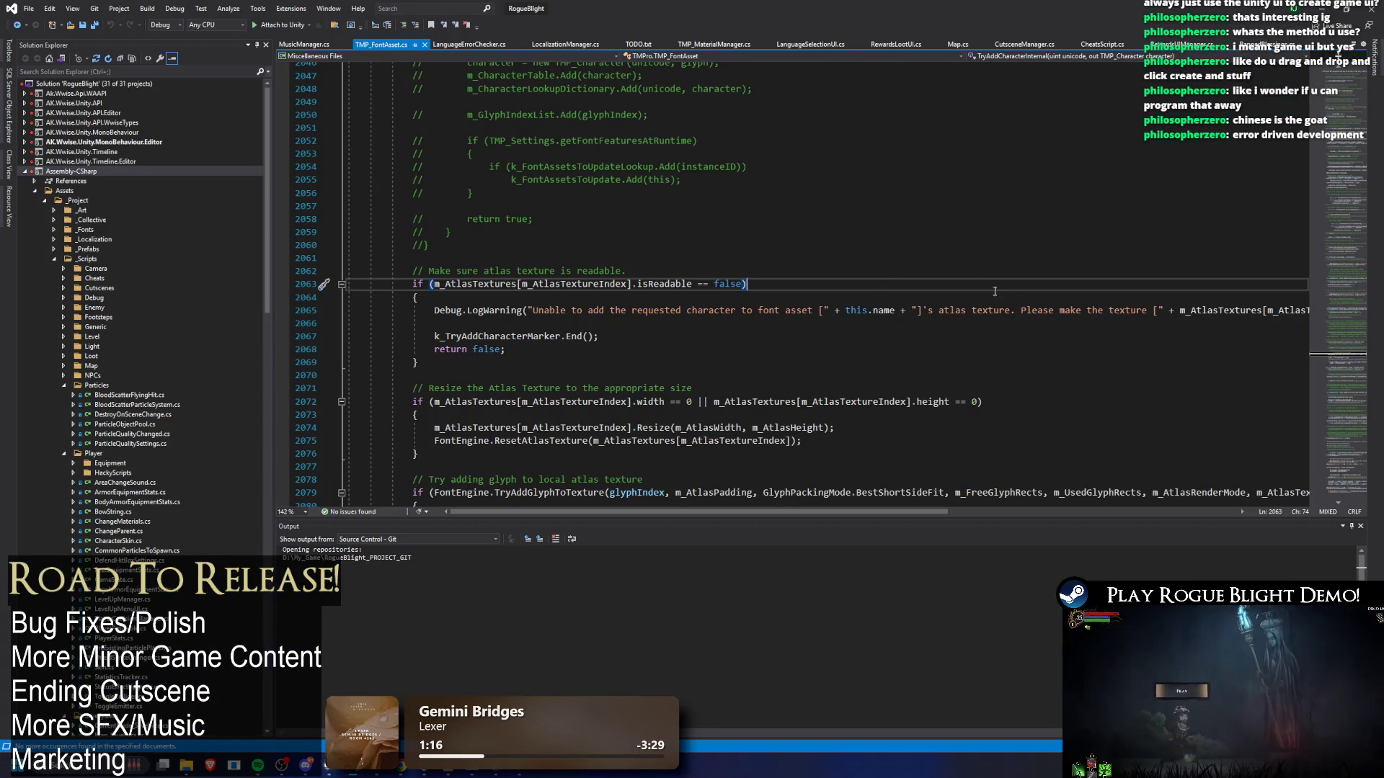
- Search TMP_FontAsset.cs for uses of m_AtlasTextures
scroll(675, 315, "up", 1)
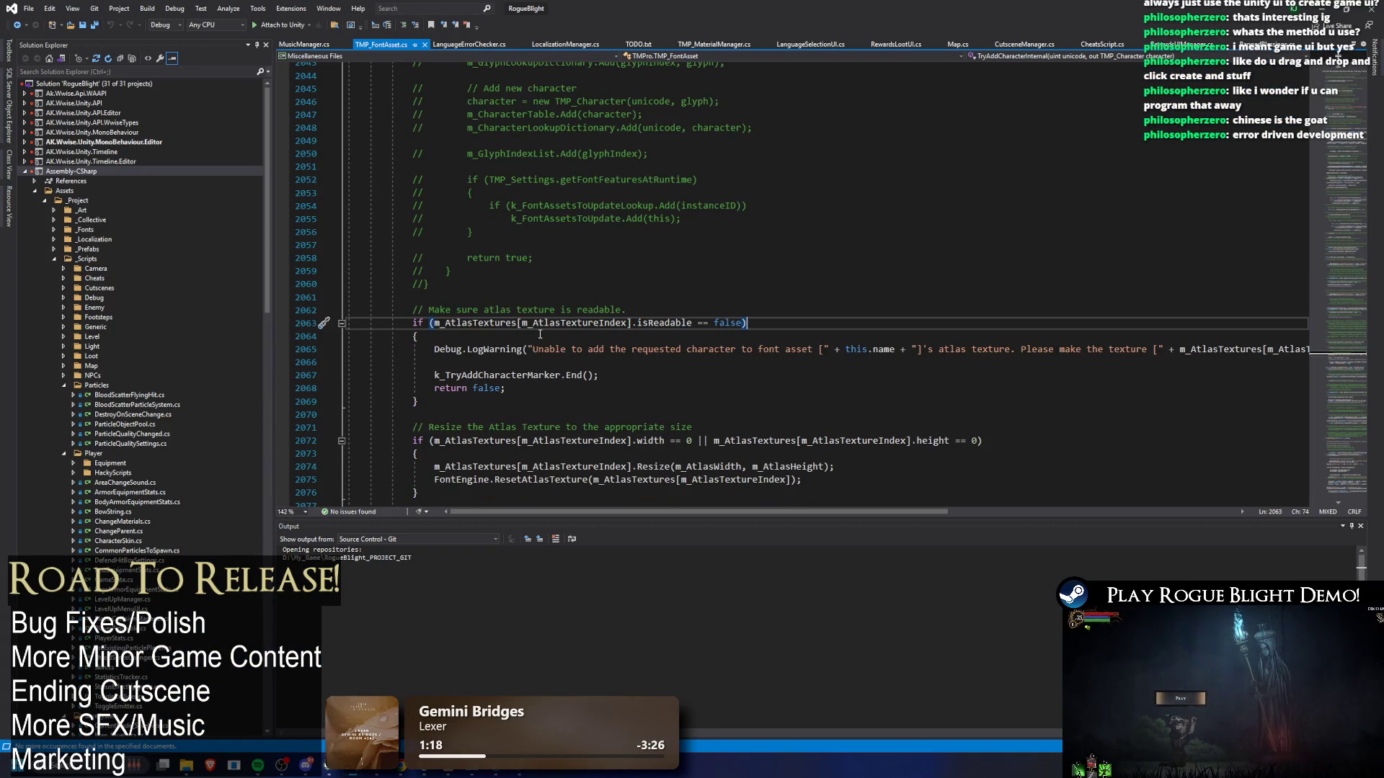
double_click(446, 322)
key("ctrl+f")
scroll(773, 327, "up", 10)
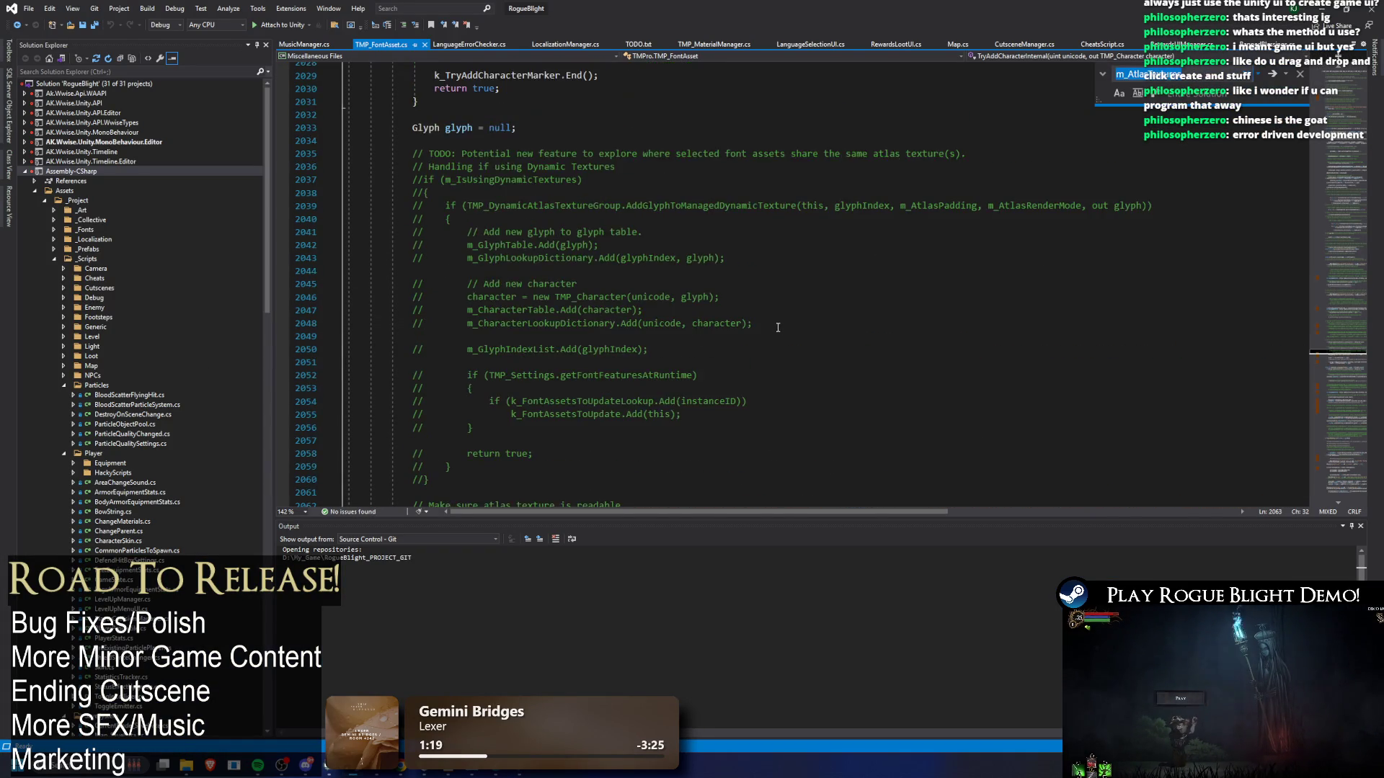
scroll(778, 326, "down", 5)
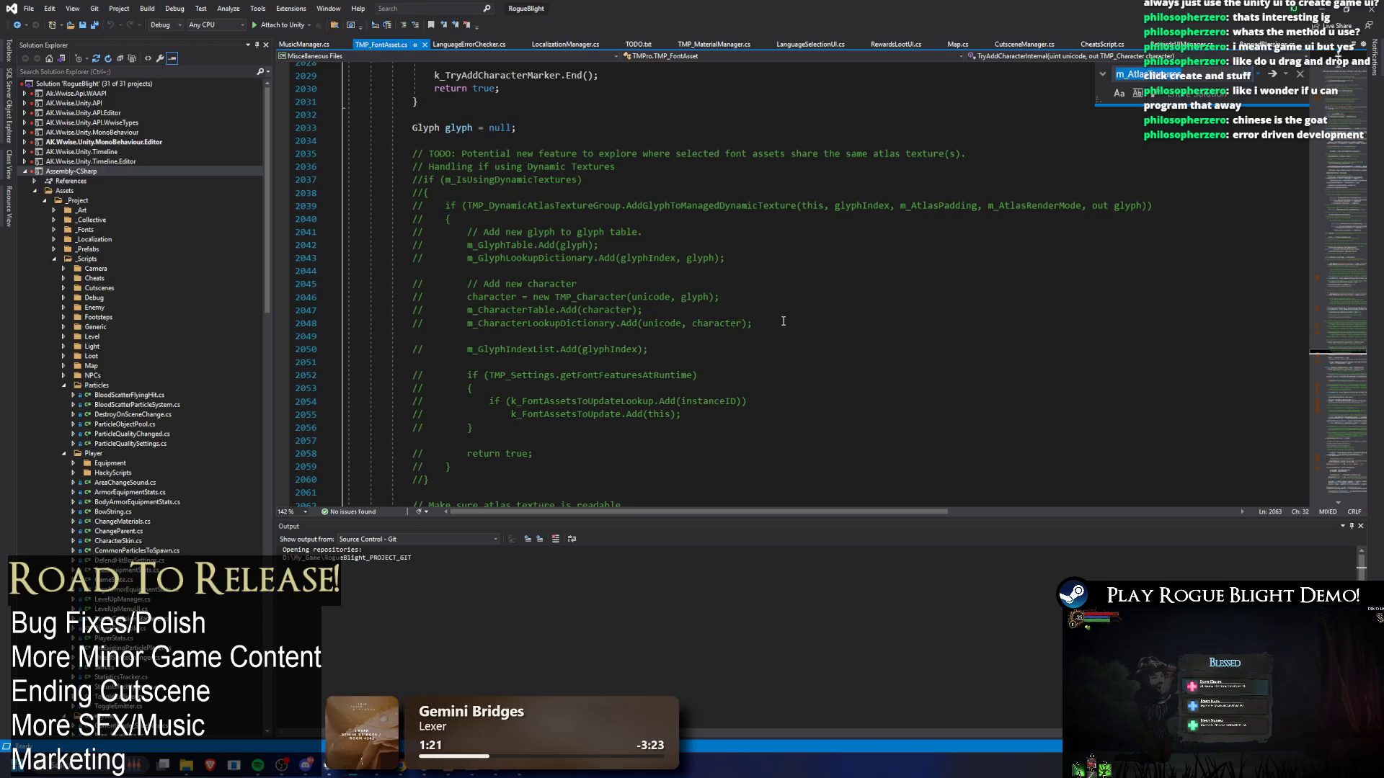
scroll(782, 317, "down", 2)
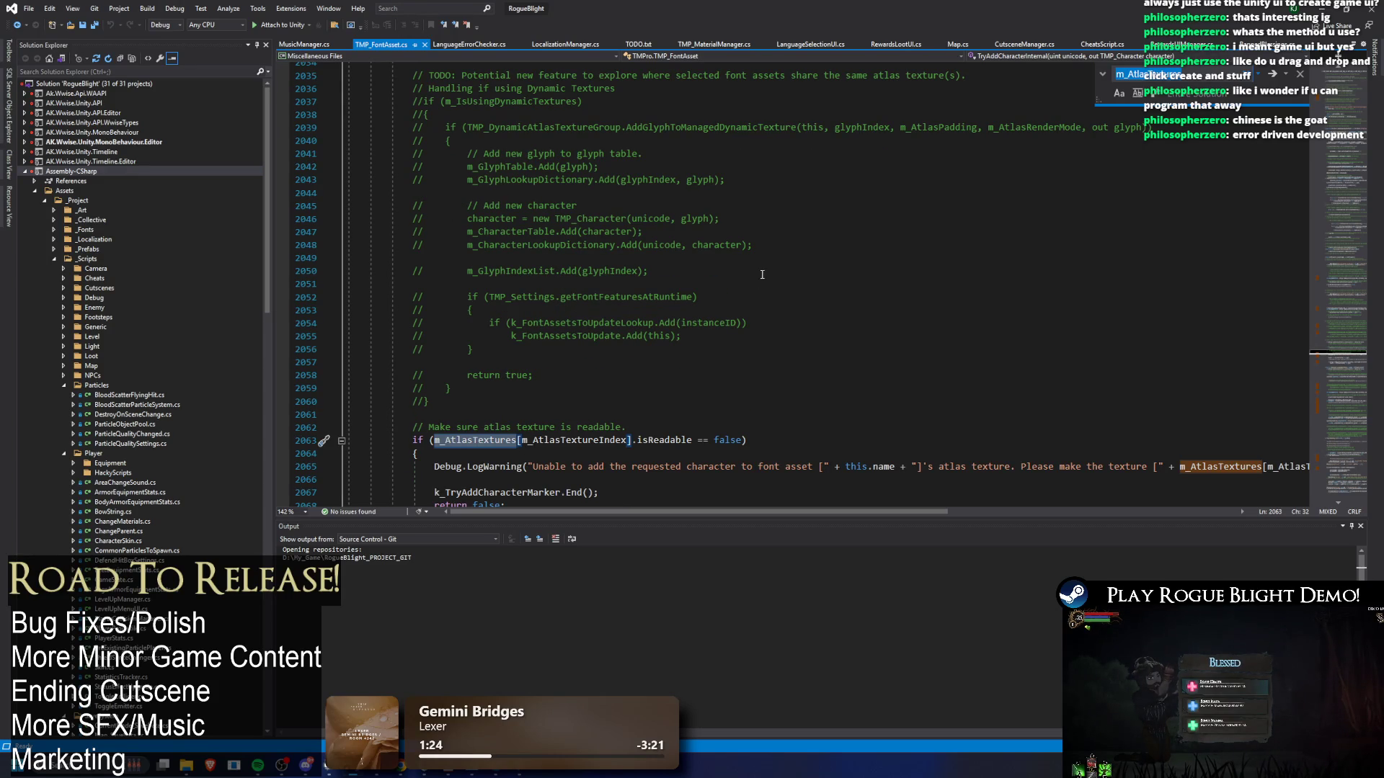
- Uncomment the m_IsUsingDynamicTextures block on lines 2037–2060 and save TMP_FontAsset.cs
double_click(513, 102)
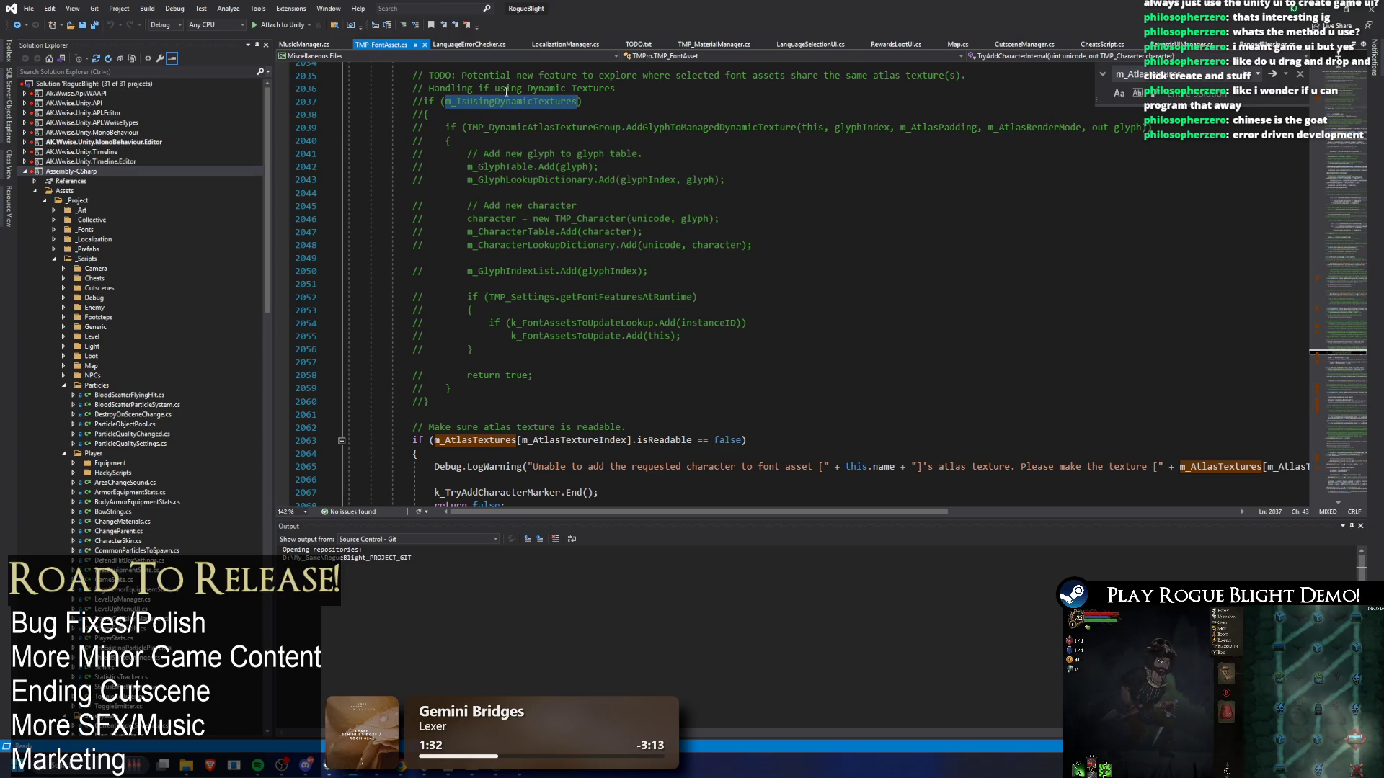
mouse_move(400, 101)
left_mouse_down()
mouse_move(447, 147)
mouse_move(569, 352)
mouse_move(573, 399)
left_mouse_up()
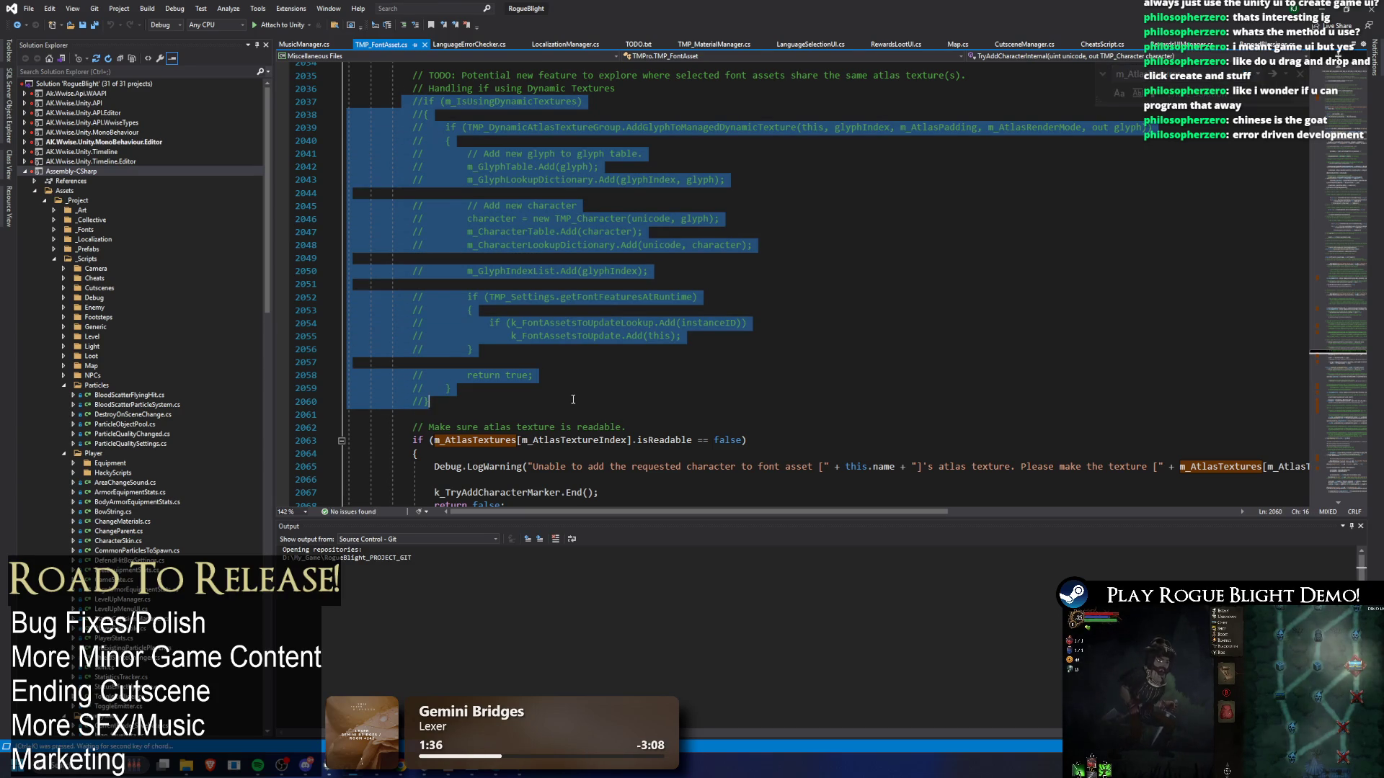
key("ctrl+k")
key("ctrl+u")
left_click(637, 271)
key("ctrl+s")
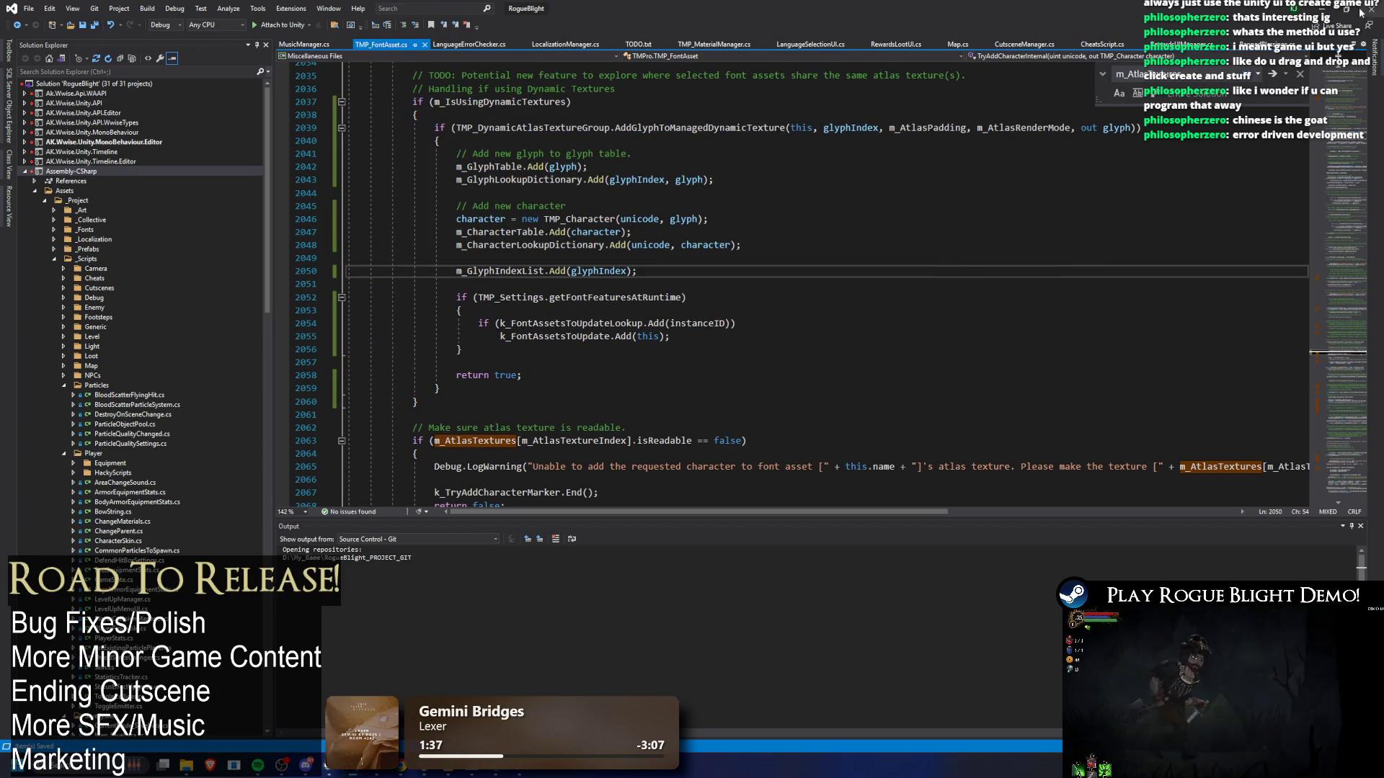
key("alt+Tab")
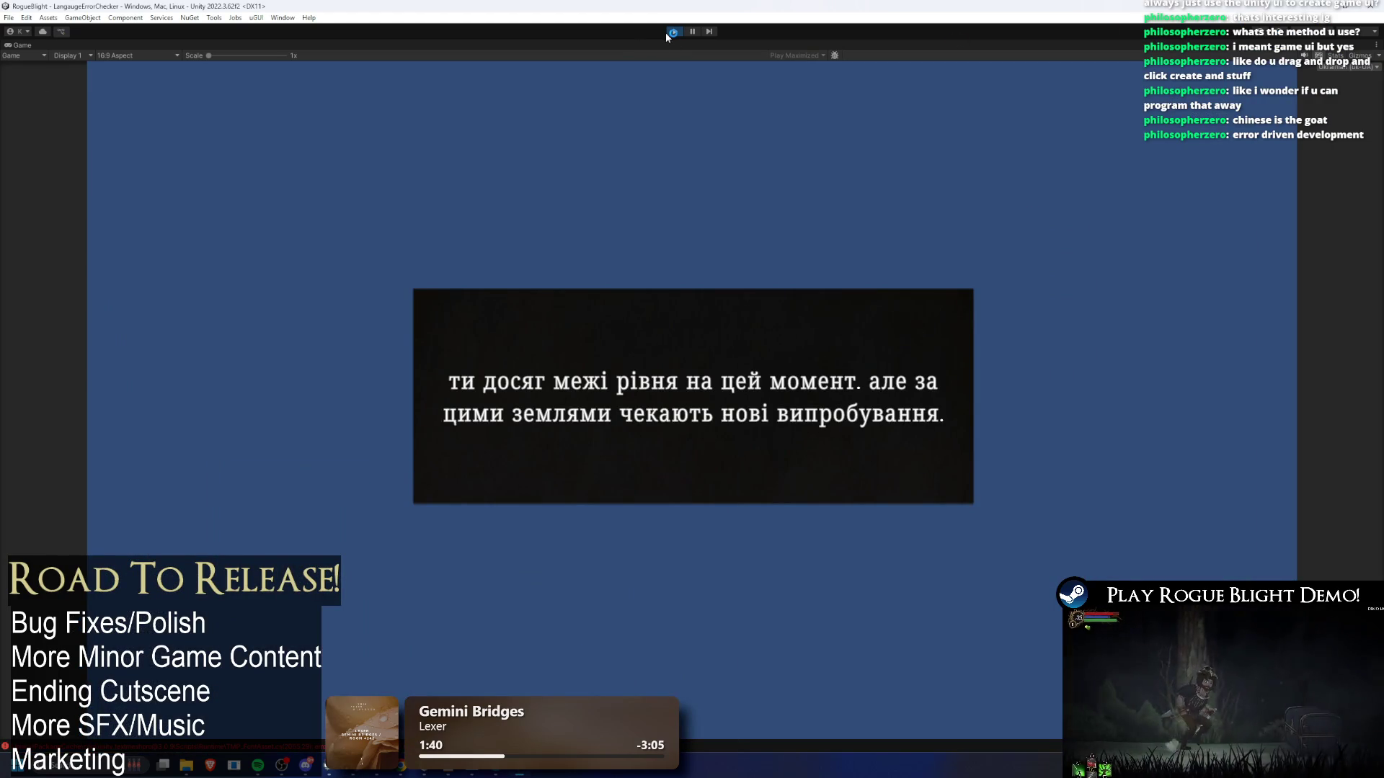
- Exit play mode and jump from the Console's compiler error to TMP_FontAsset.cs
left_click(675, 32)
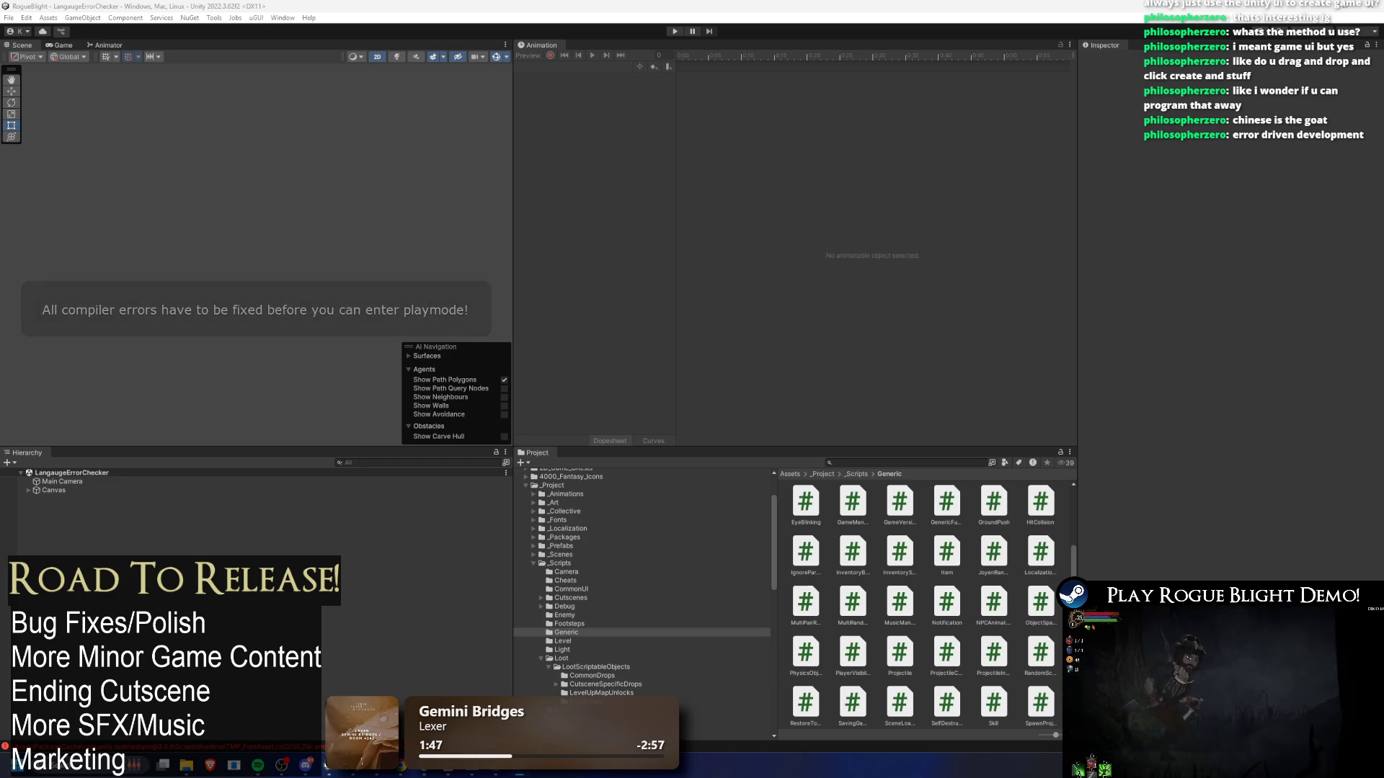
double_click(72, 747)
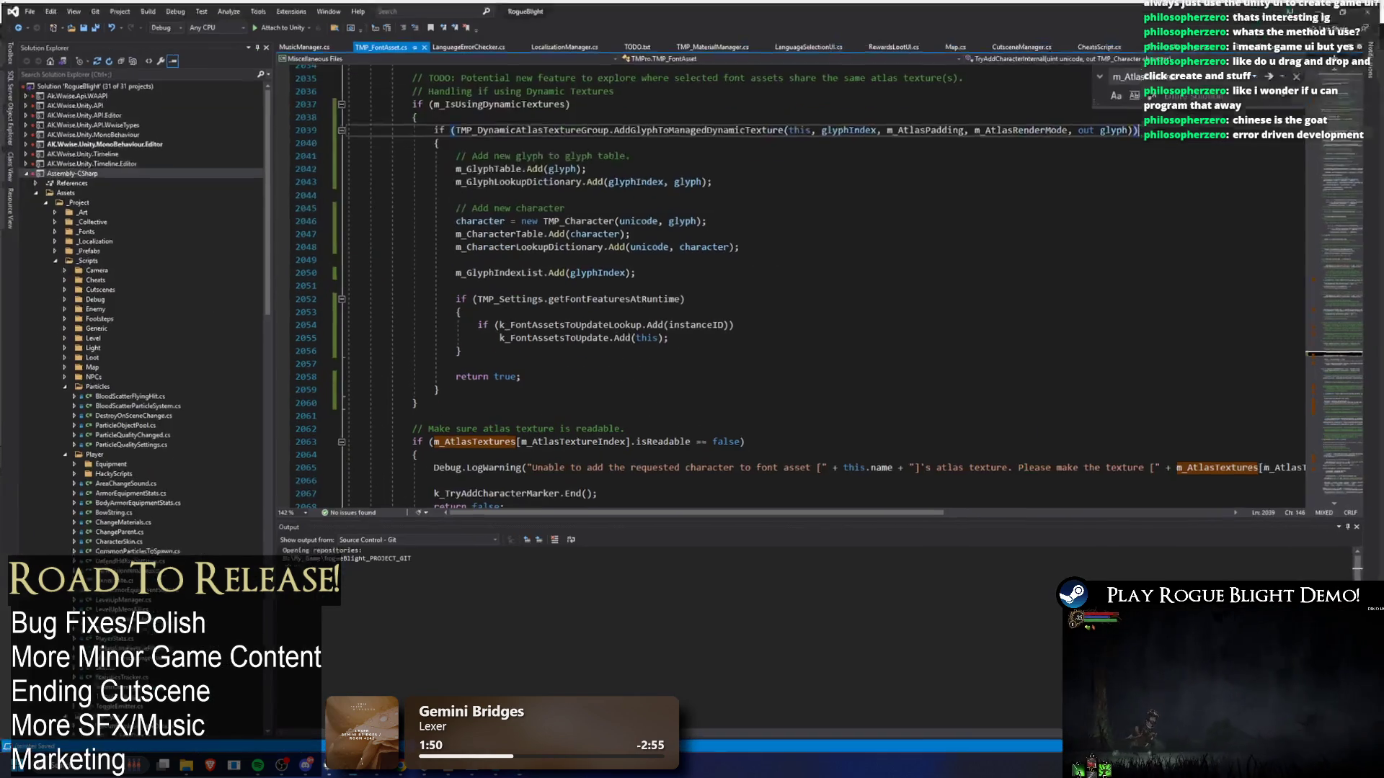
- Find m_IsUsingDynamicTextures matches and go to its declaration near line 150
double_click(475, 103)
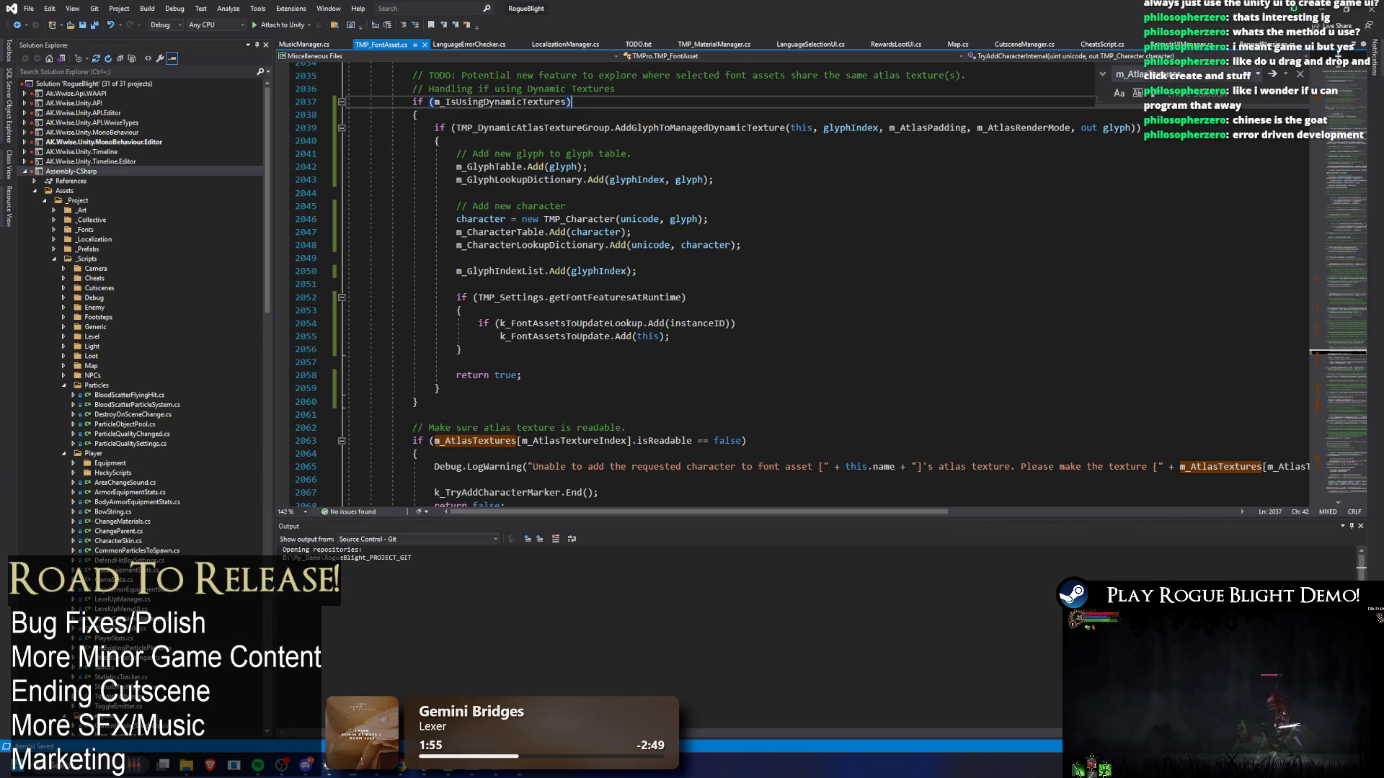
left_click_drag(707, 218, 631, 231)
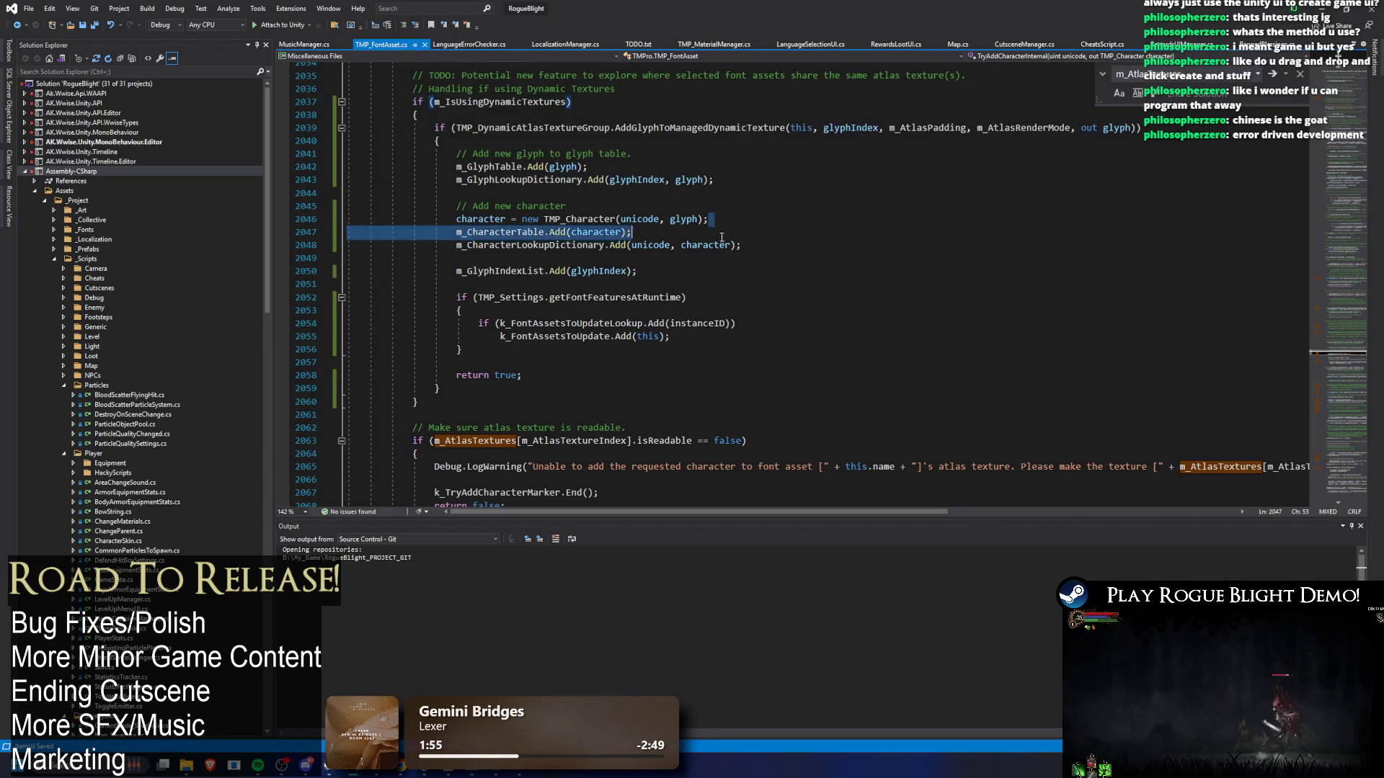
scroll(487, 261, "up", 4)
double_click(488, 258)
key("ctrl+f")
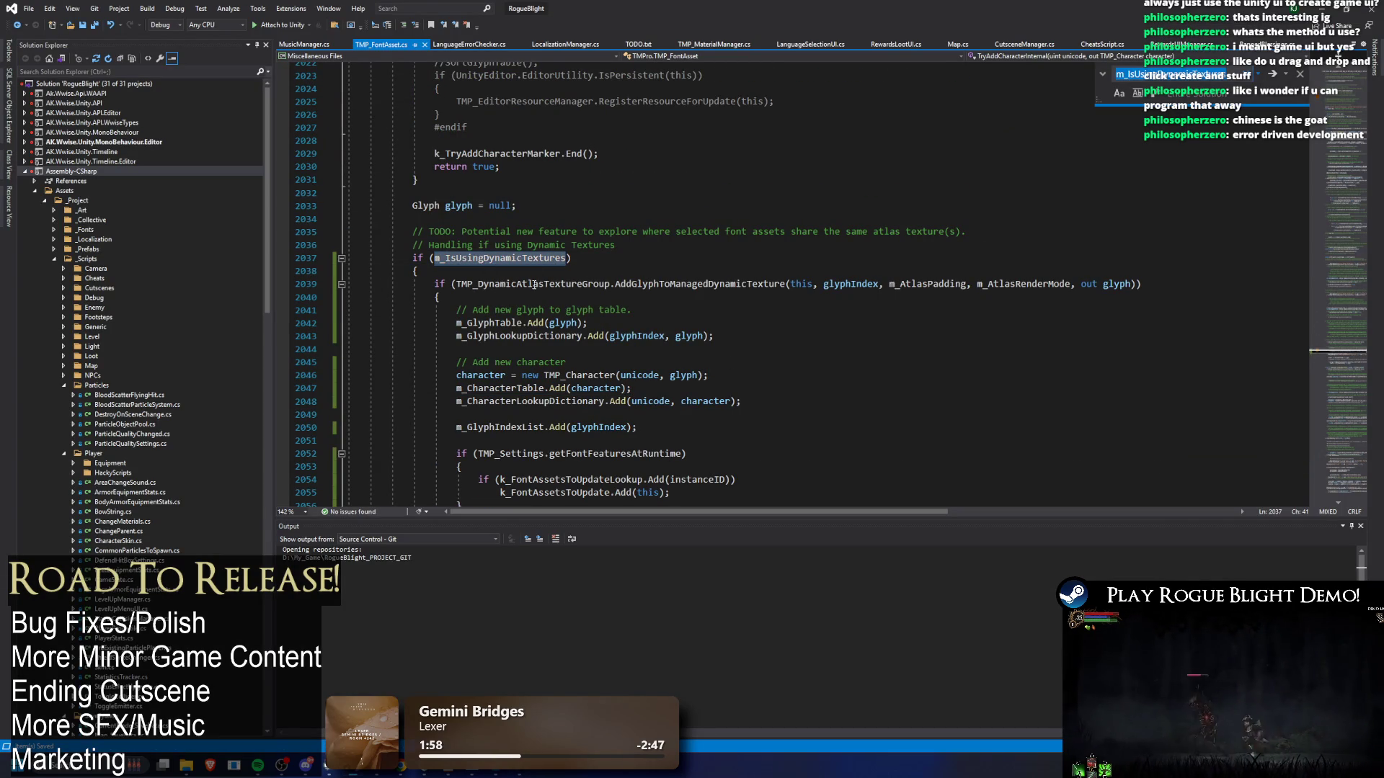
key("Return")
key("shift+Return")
left_click(1345, 90)
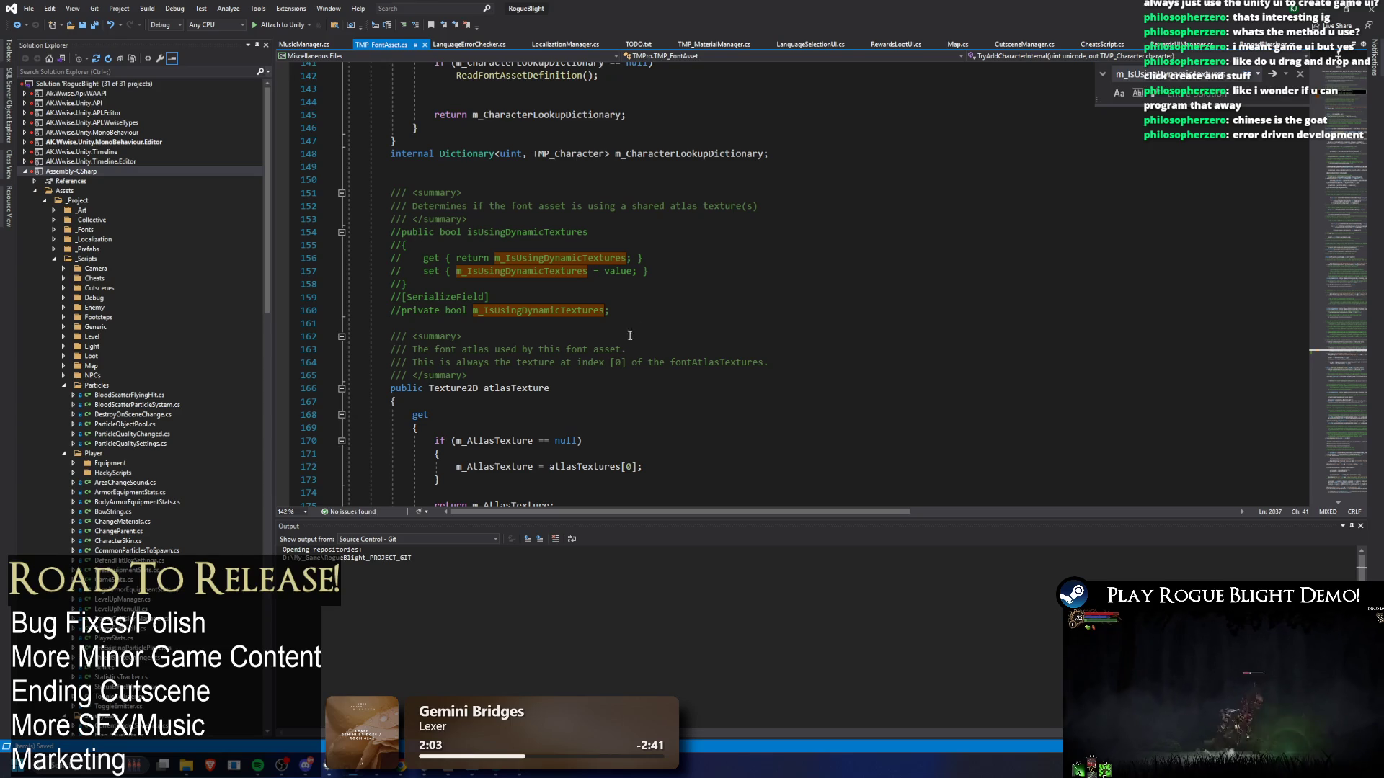
- Uncomment the isUsingDynamicTextures property and field on lines 154–160
left_click_drag(652, 317, 351, 183)
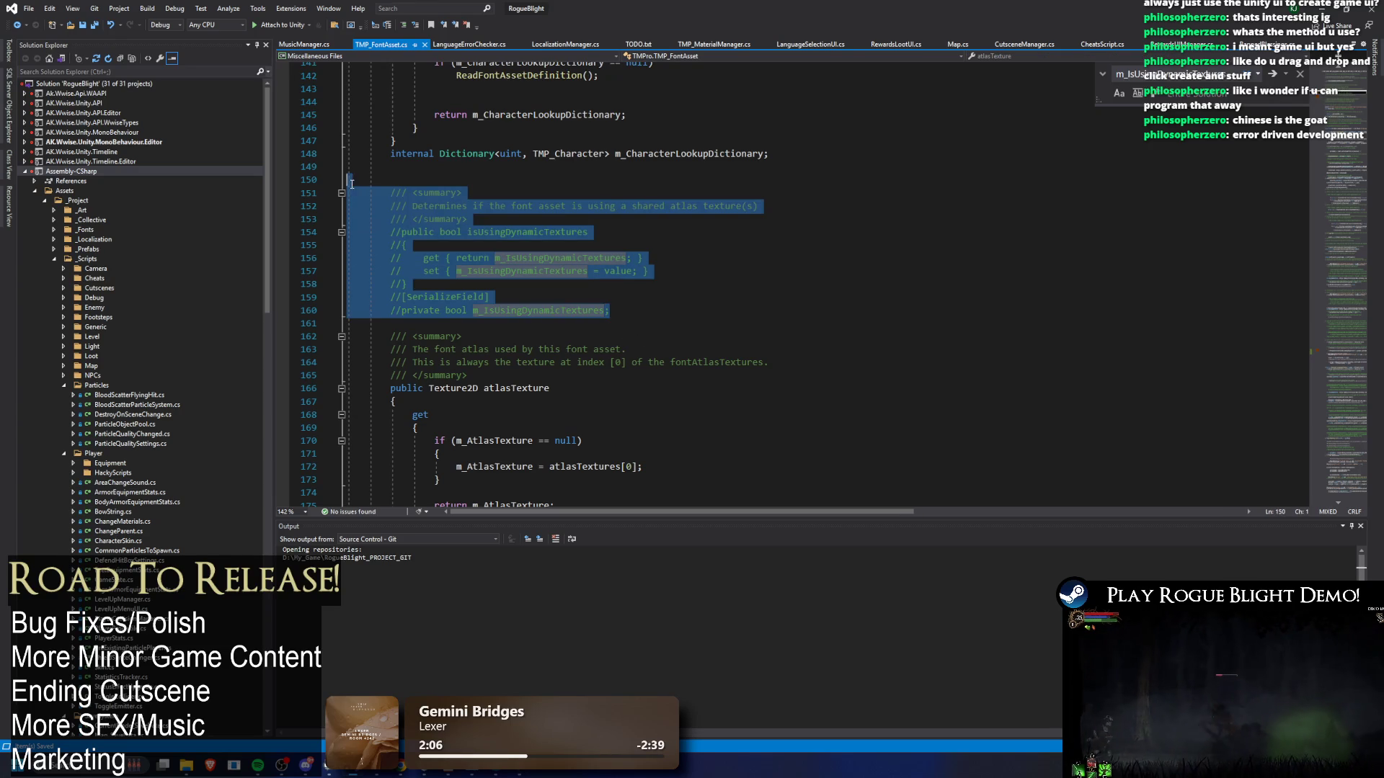
mouse_move(611, 310)
left_mouse_down()
mouse_move(591, 259)
mouse_move(325, 235)
left_mouse_up()
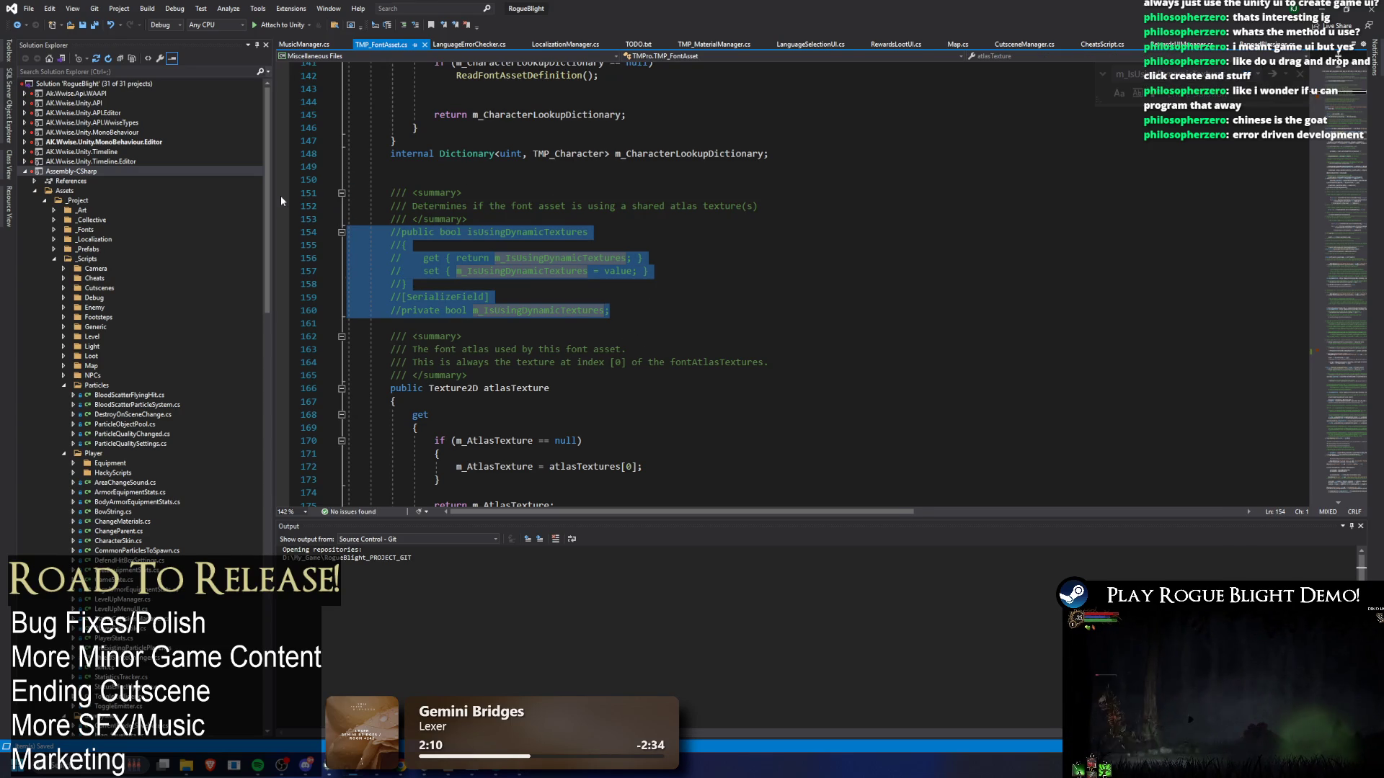
key("ctrl+k")
key("ctrl+u")
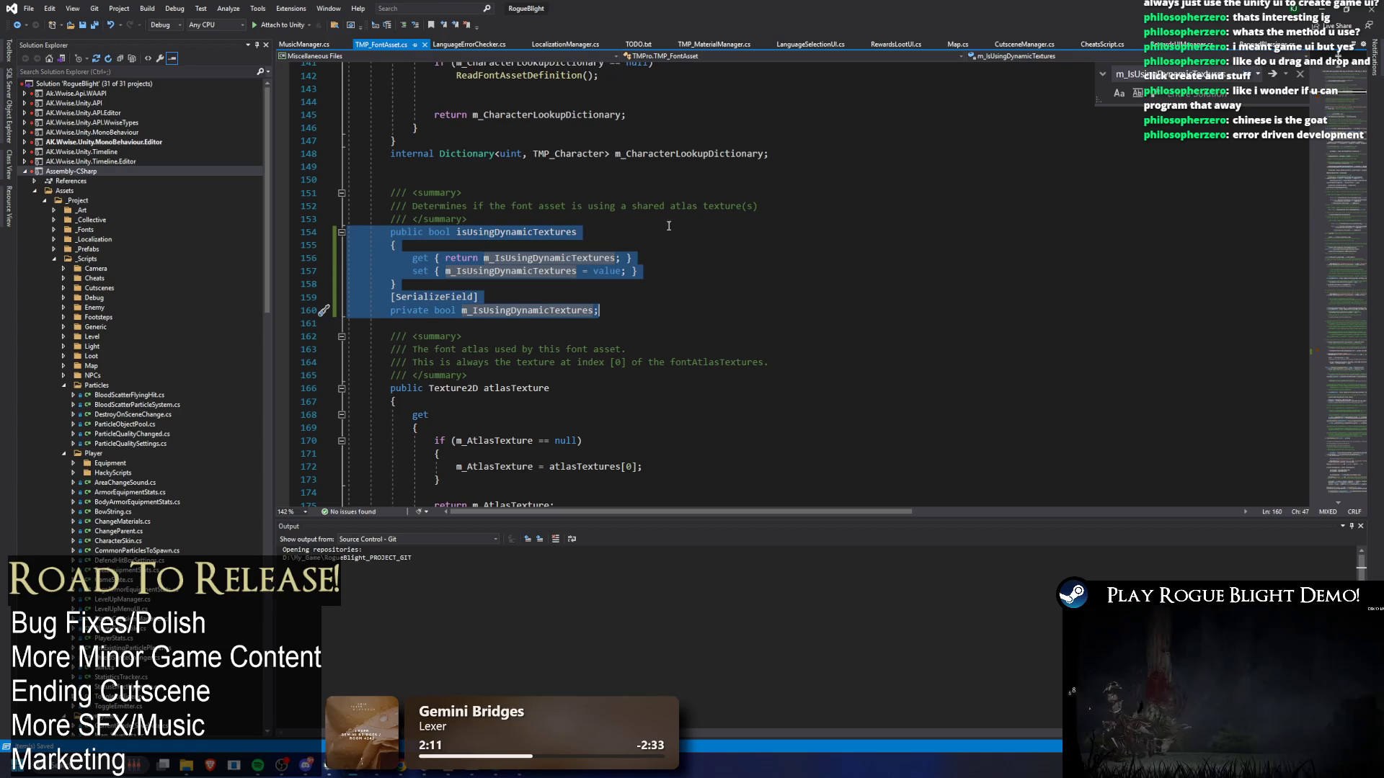
left_click(530, 258)
- List all m_IsUsingDynamicTextures uses and uncomment the managedDynamicTextures return on lines 192–193
key("ctrl+f")
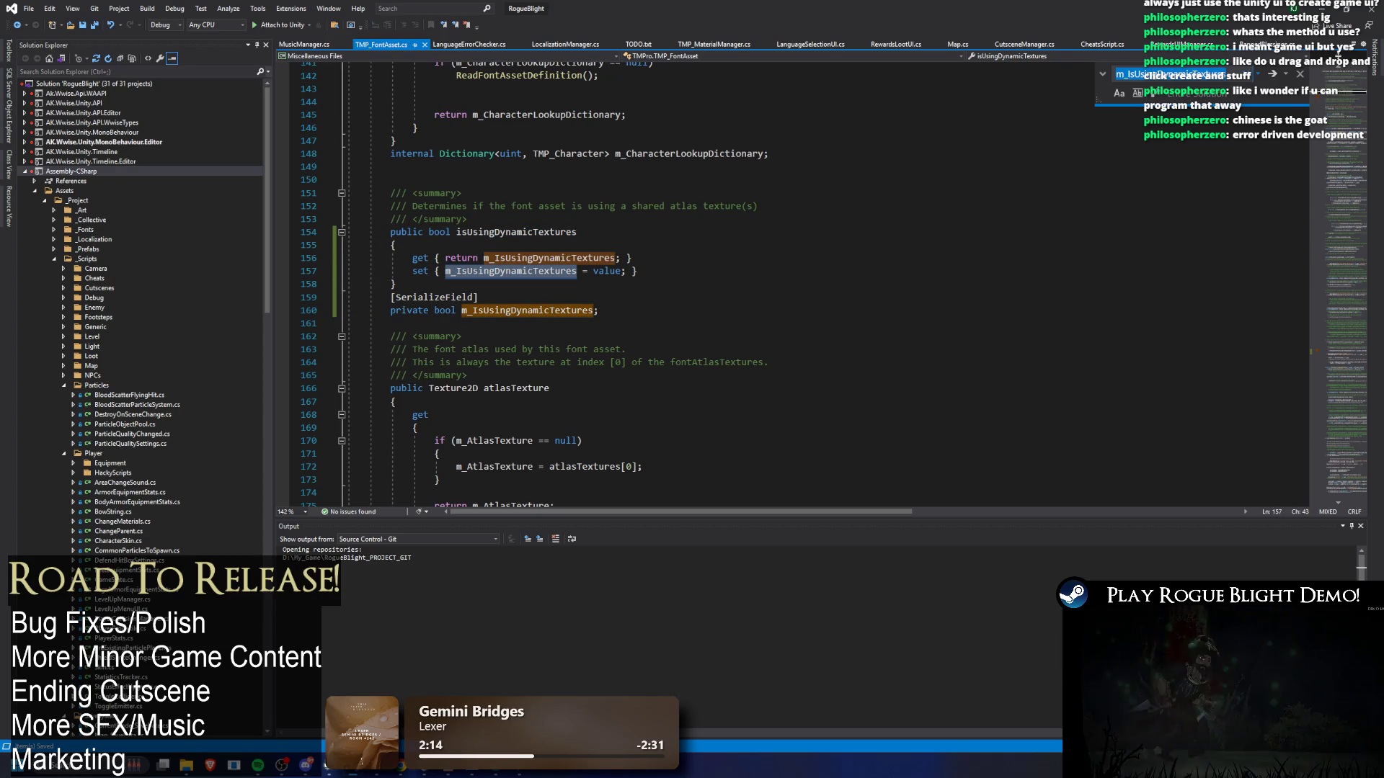
key("alt+Return")
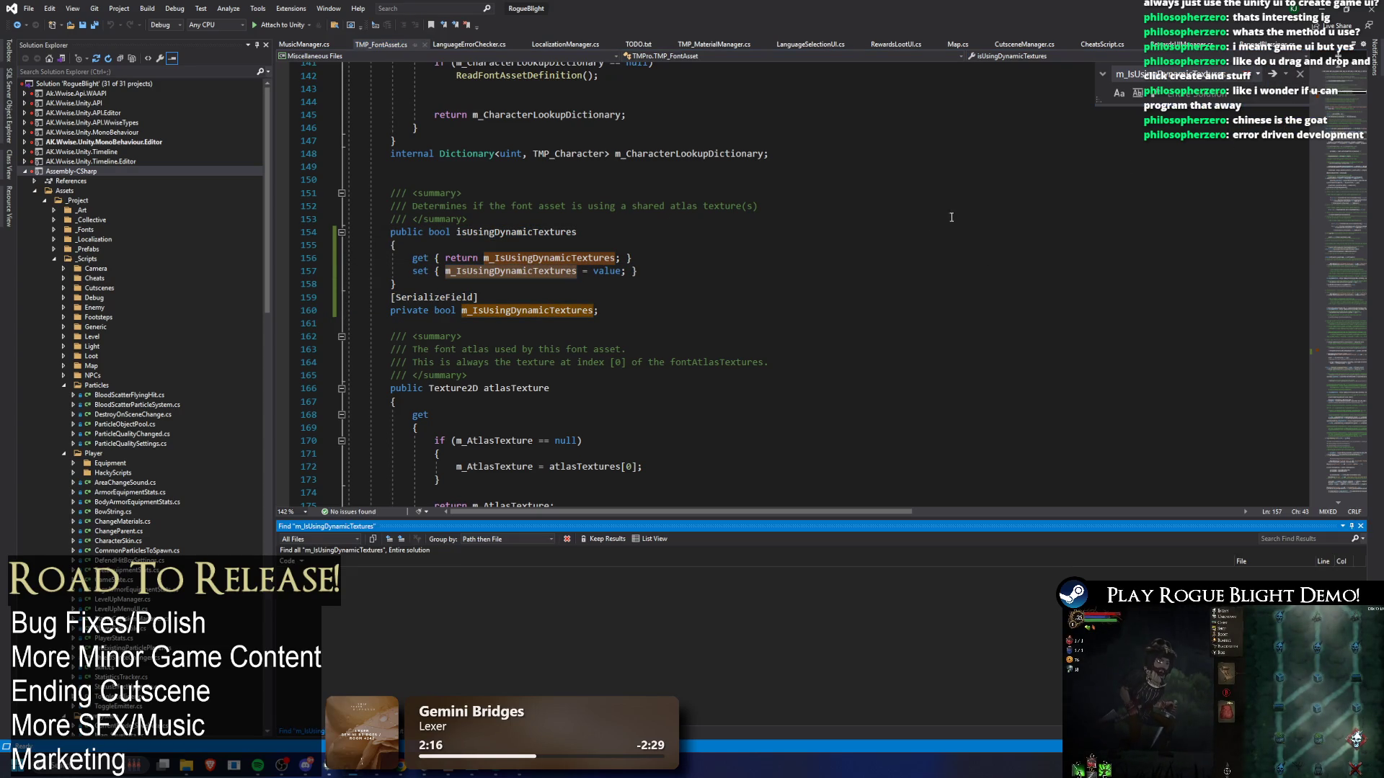
double_click(353, 637)
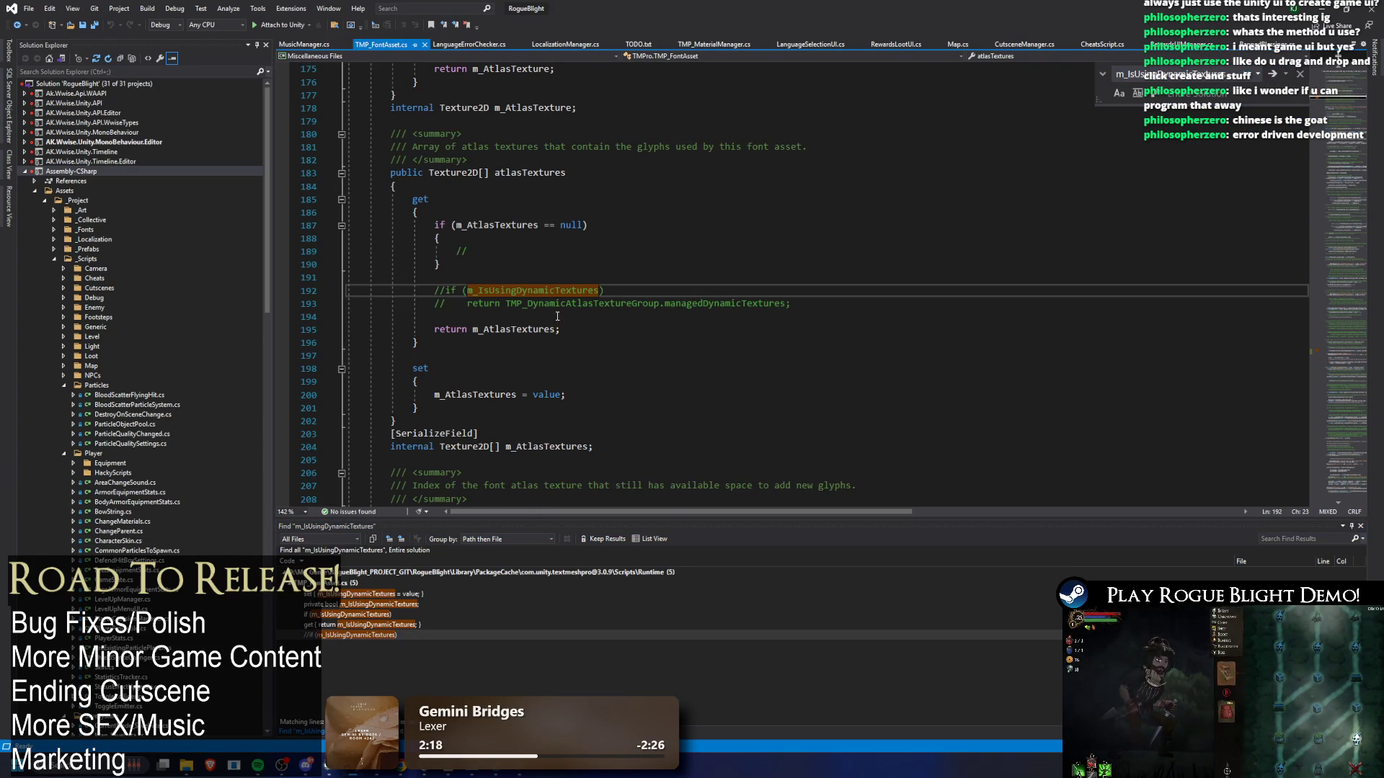
left_click_drag(418, 291, 878, 305)
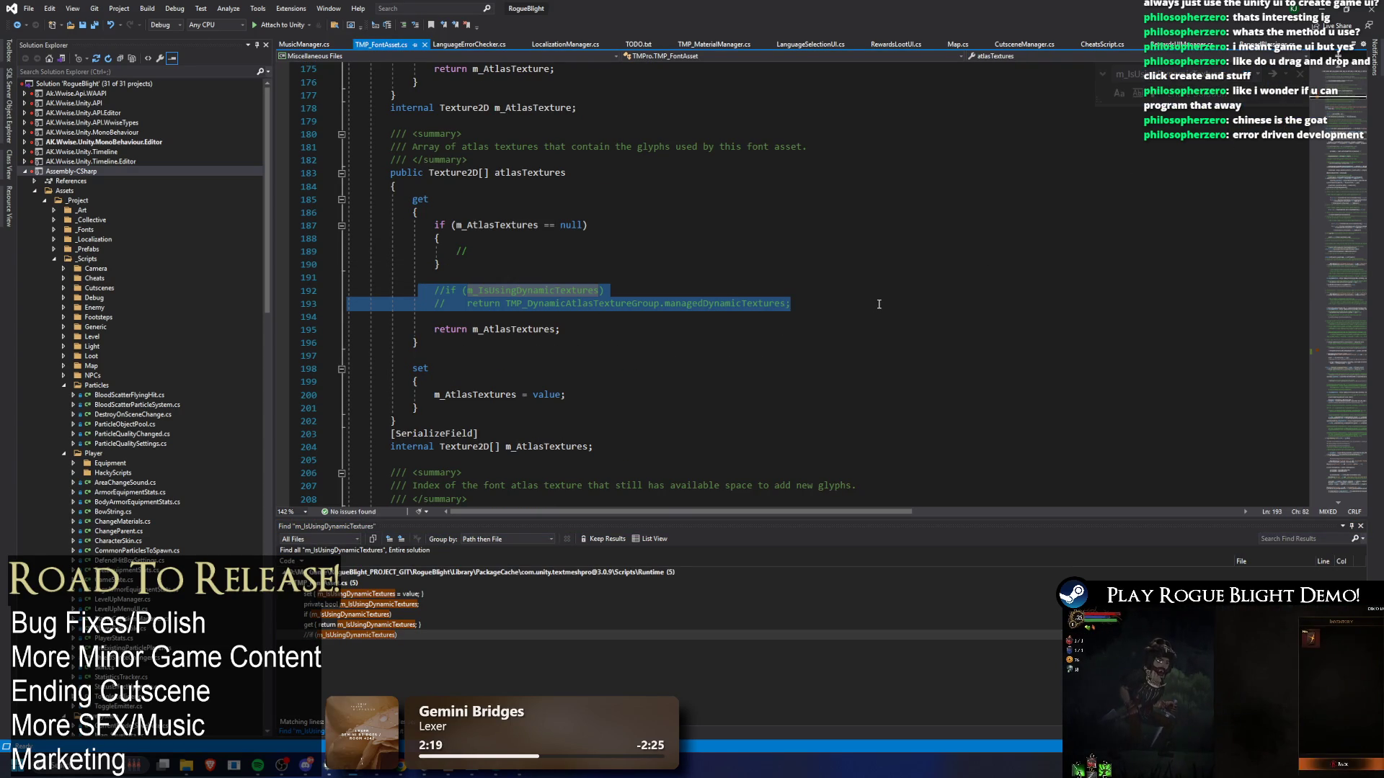
key("ctrl+k")
key("ctrl+u")
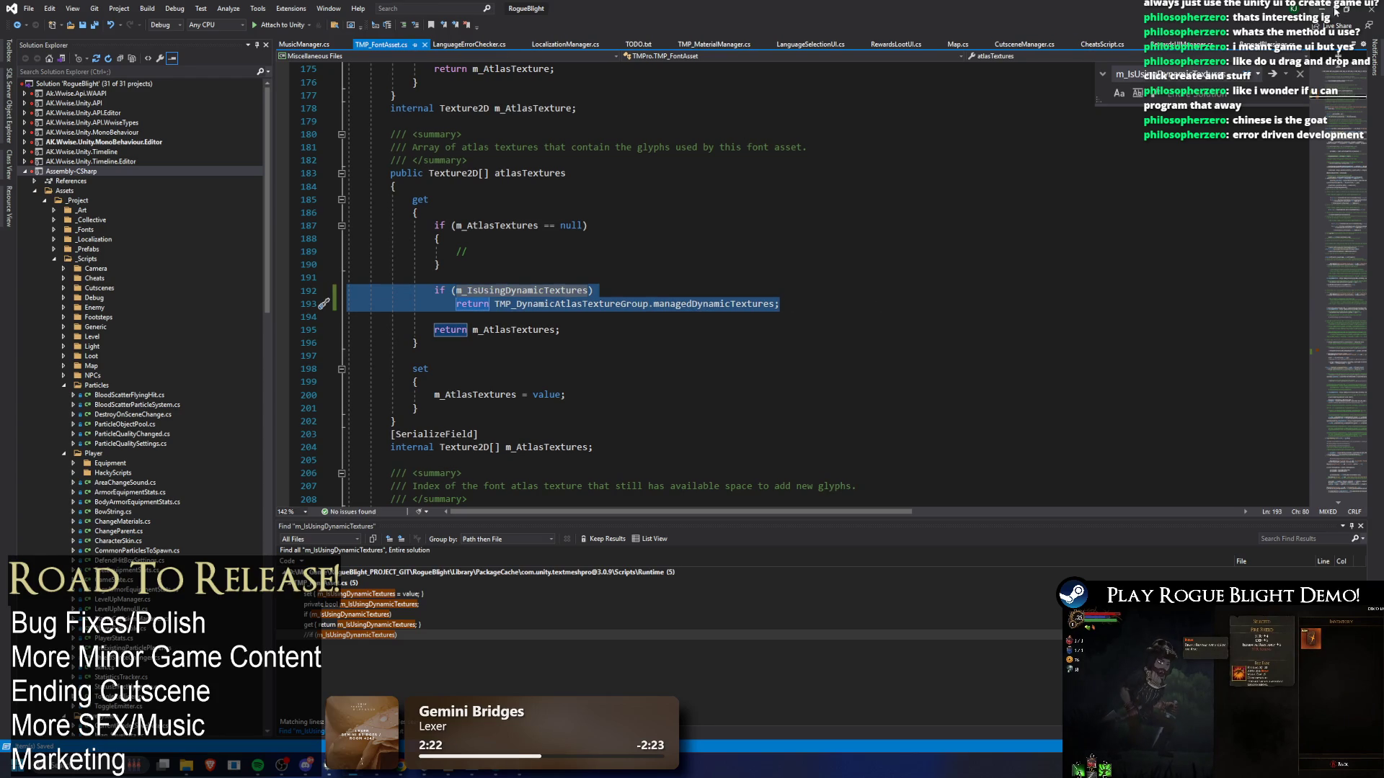
- Retry play mode in Unity, then comment lines 192–193 back out and save
key("alt+Tab")
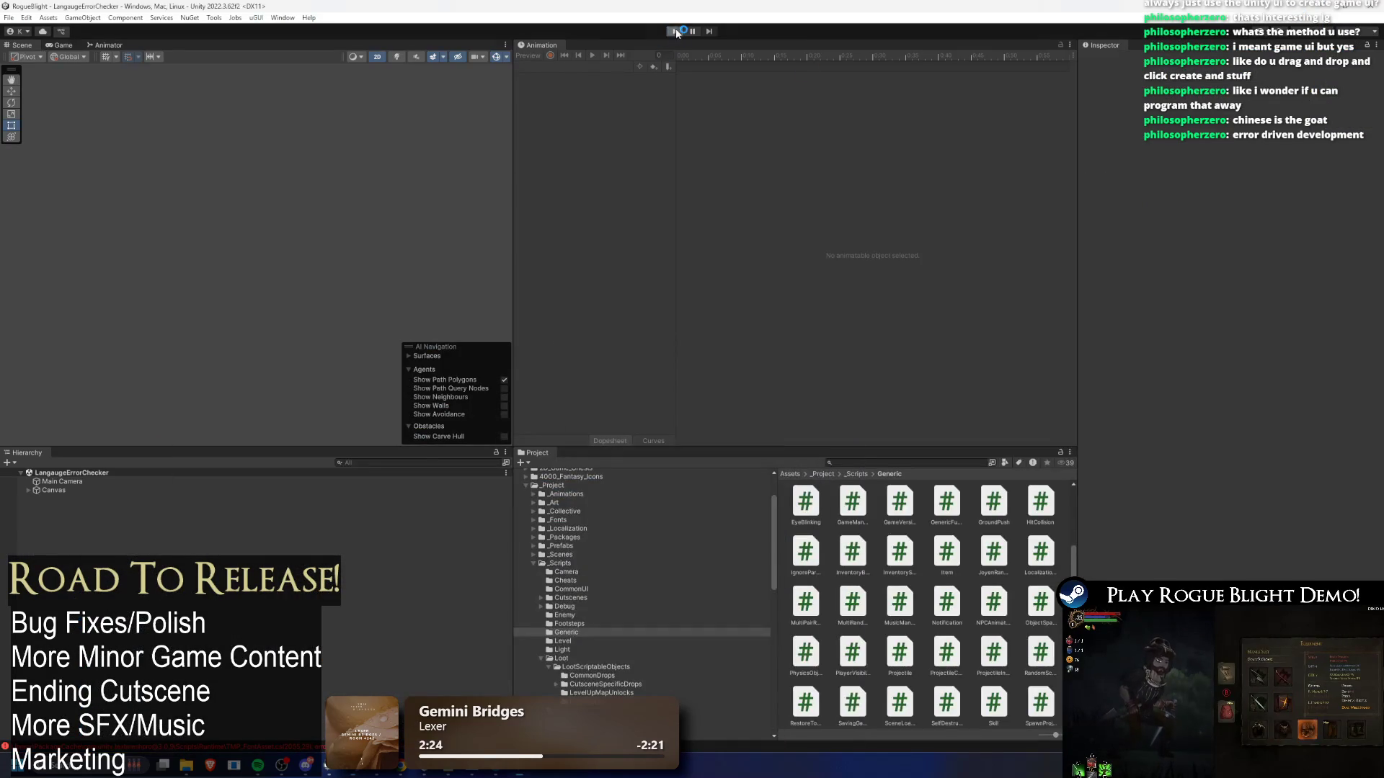
left_click(673, 33)
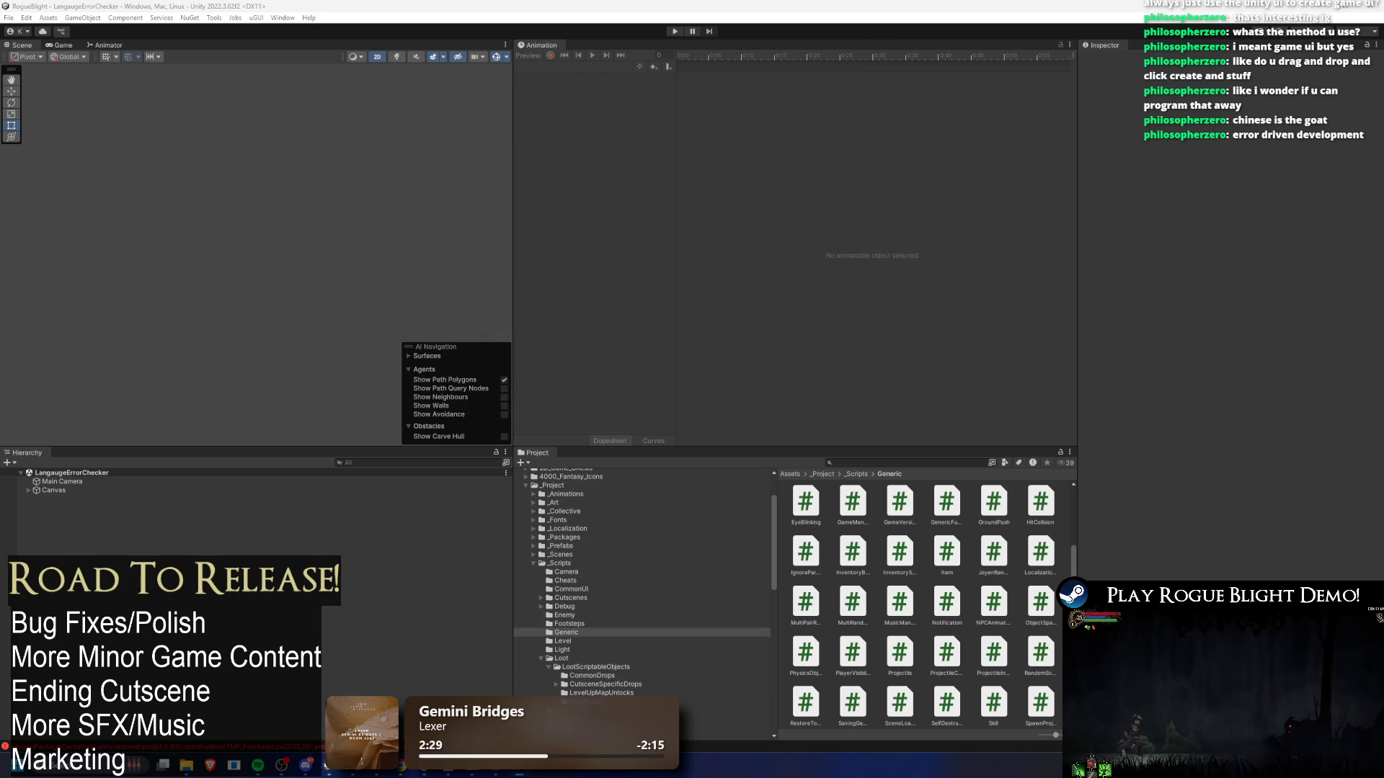
key("alt+Tab")
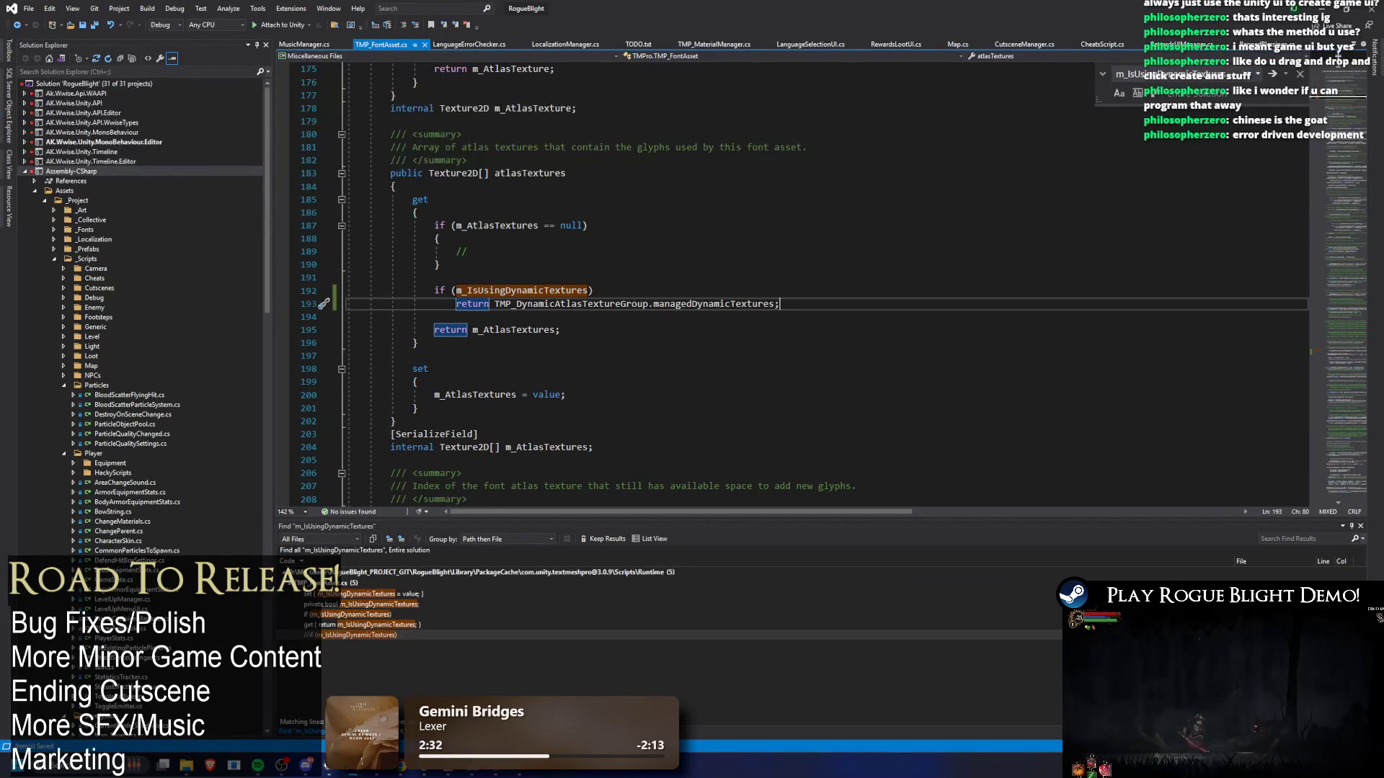
left_click_drag(434, 291, 791, 303)
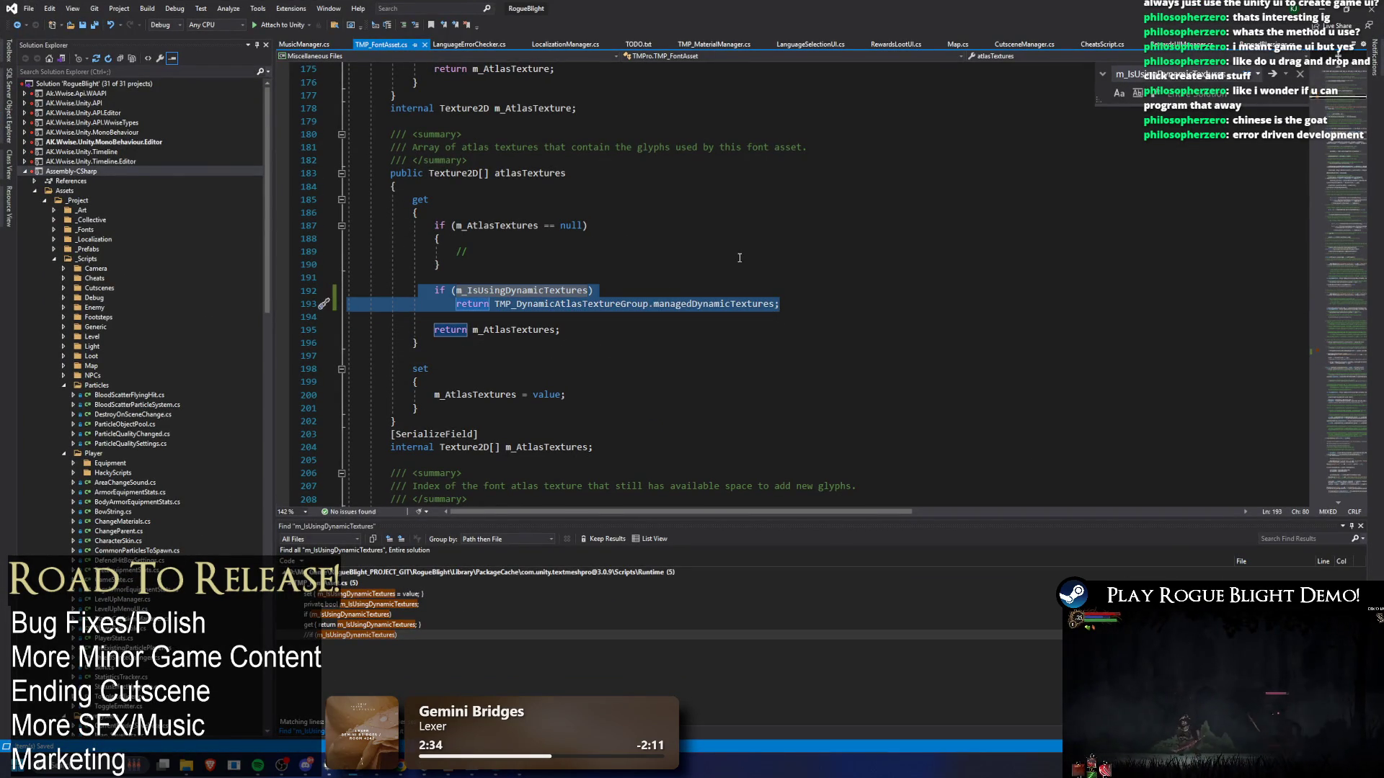
key("ctrl+k")
key("ctrl+c")
key("ctrl+s")
key("alt+Tab")
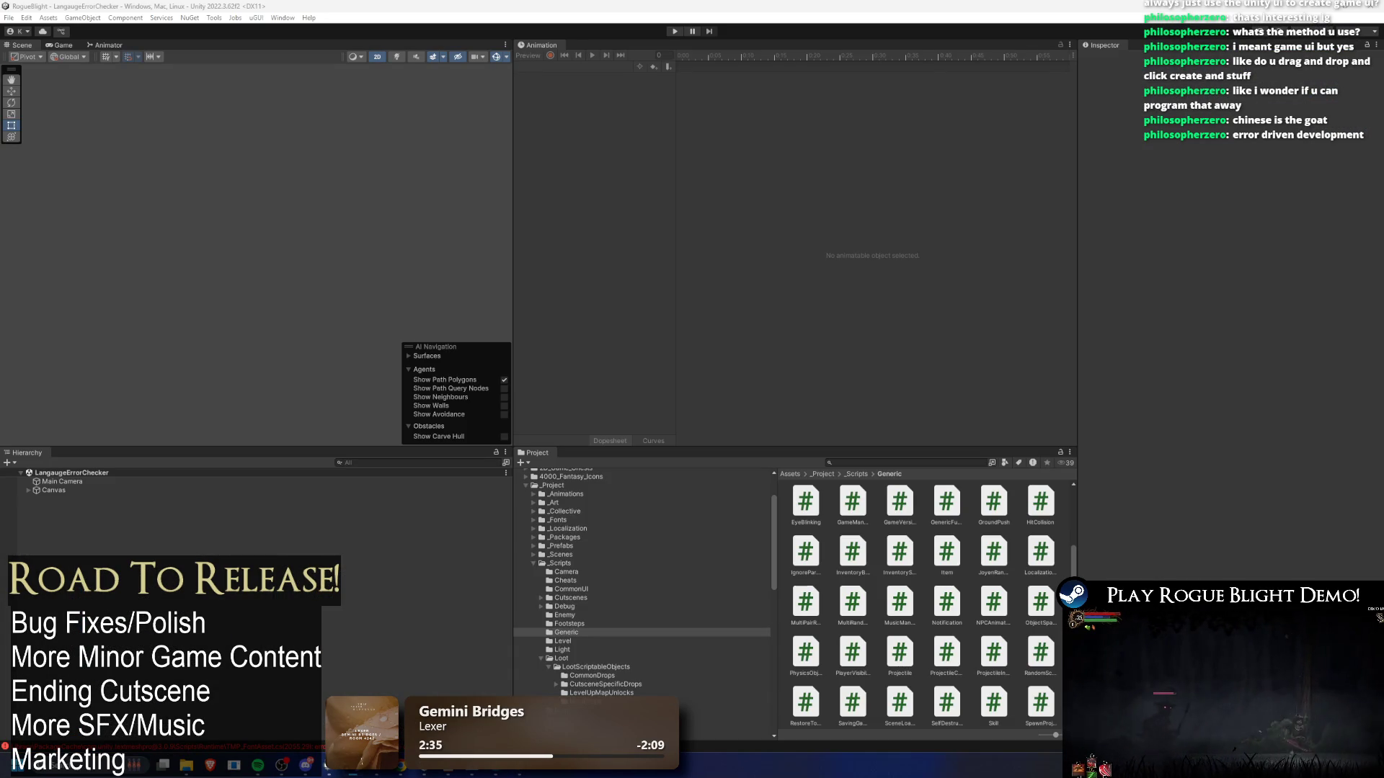
- Select the dynamic-textures block on lines 2037–2060 after Unity recompiles
key("alt+Tab")
key("Down")
key("Up")
key("Up")
key("Up")
key("Home")
key("shift+Down")
key("shift+Down")
key("shift+Down")
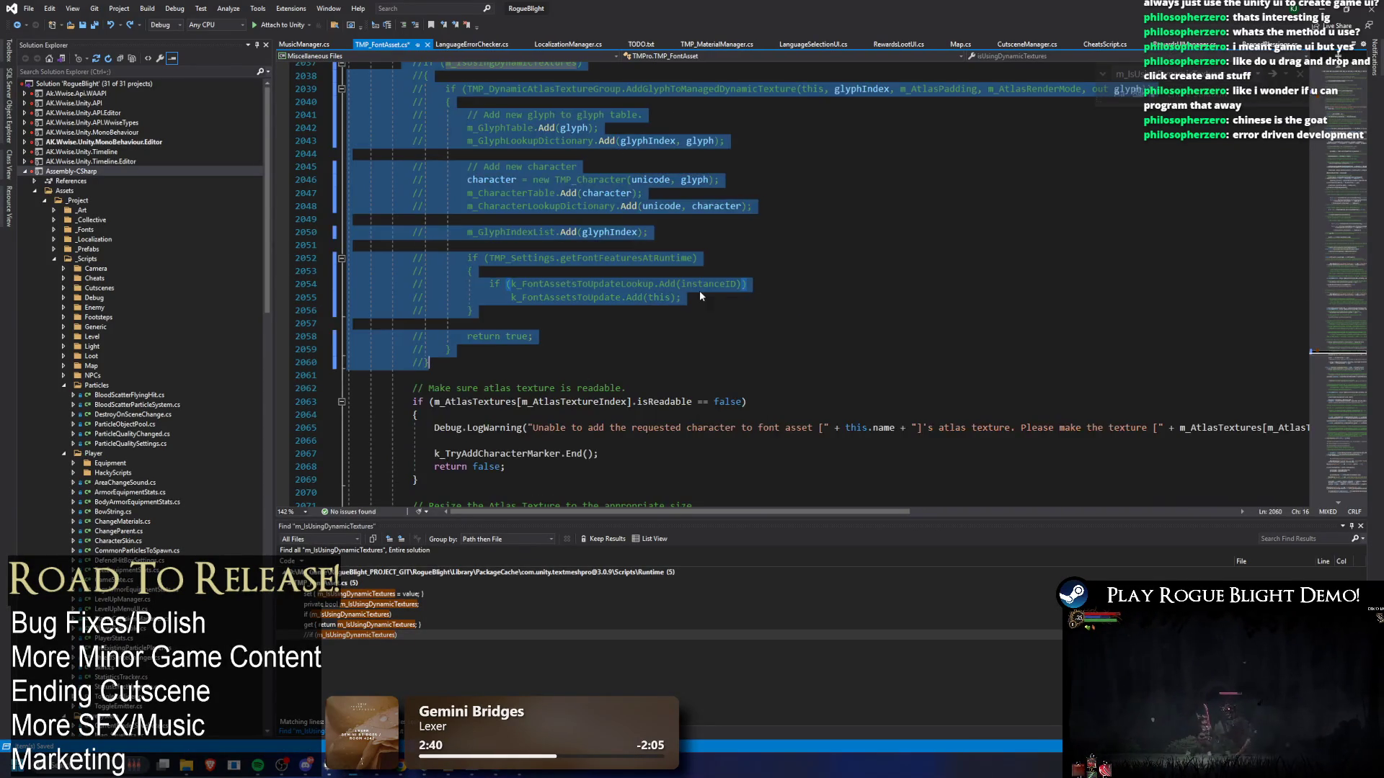
- Comment out the selected lines and inspect the atlas check on line 2062
key("shift+End")
key("ctrl+k")
key("ctrl+c")
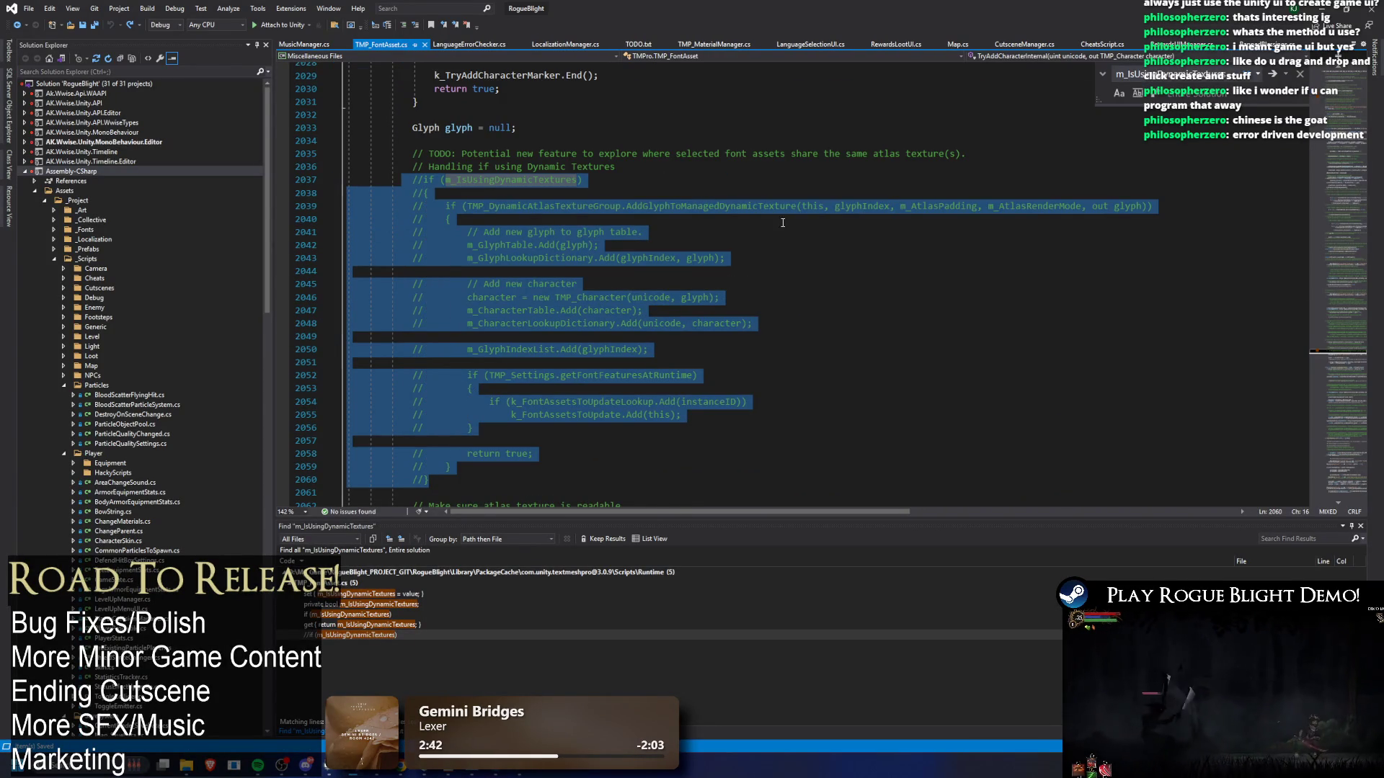
scroll(764, 245, "down", 7)
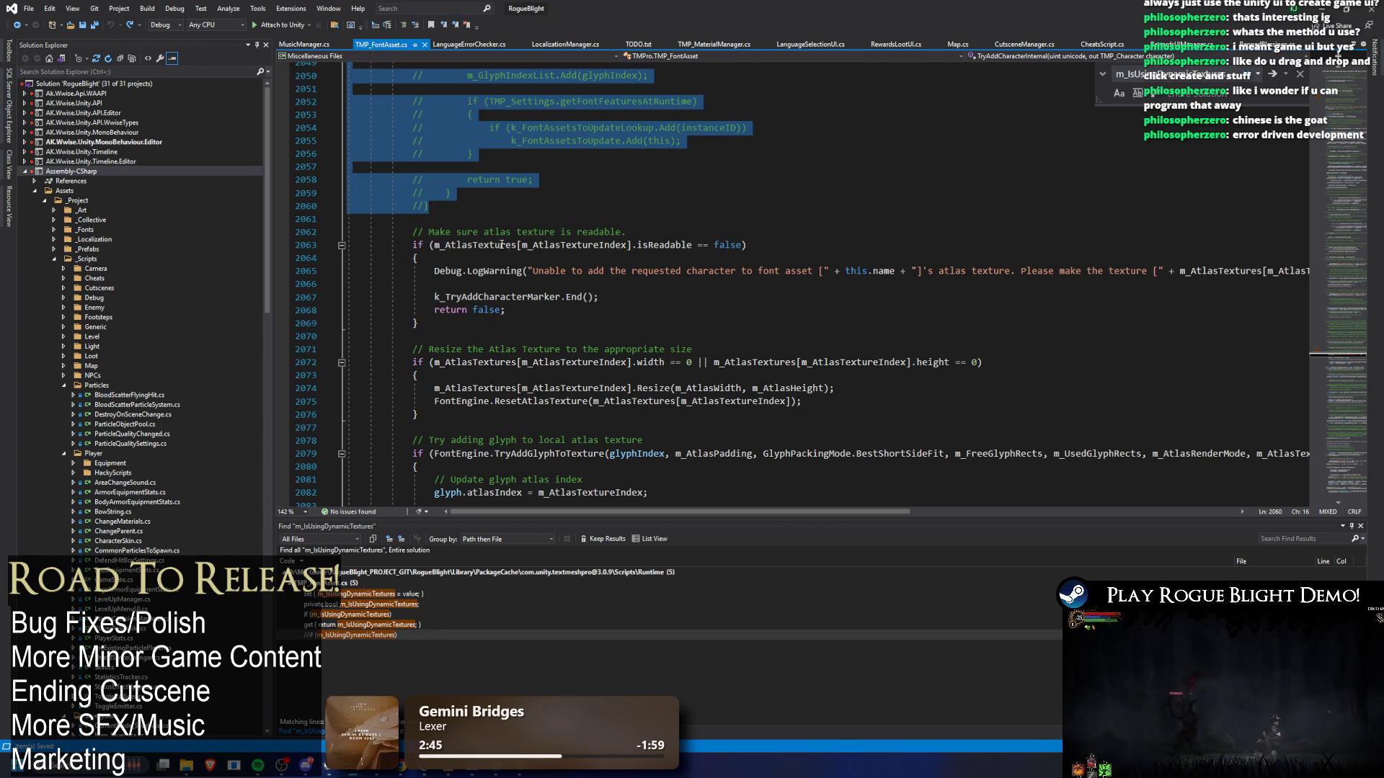
double_click(494, 232)
left_click(505, 244)
- Search for m_AtlasTextures, review the #if UNITY_EDITOR block, and return to Unity
key("ctrl+f")
scroll(788, 209, "up", 9)
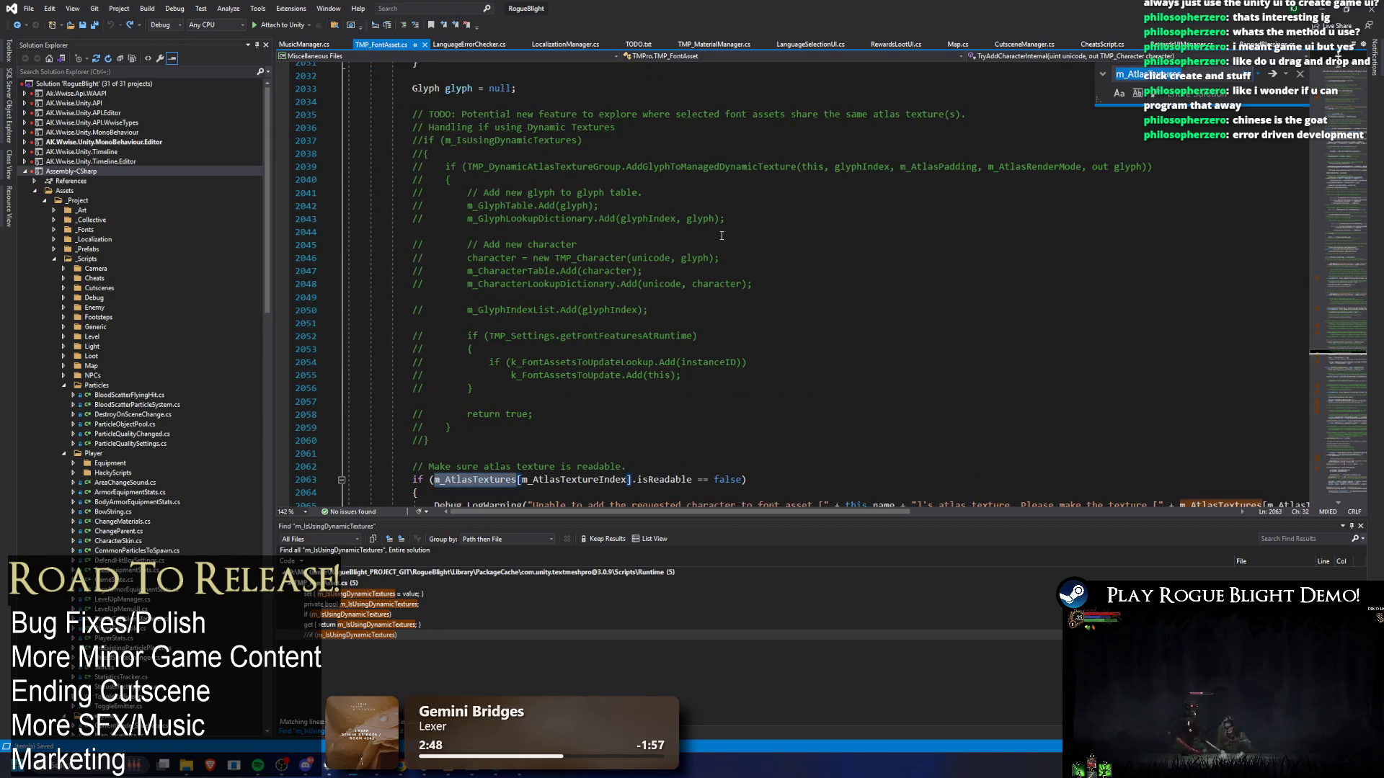
scroll(787, 209, "up", 5)
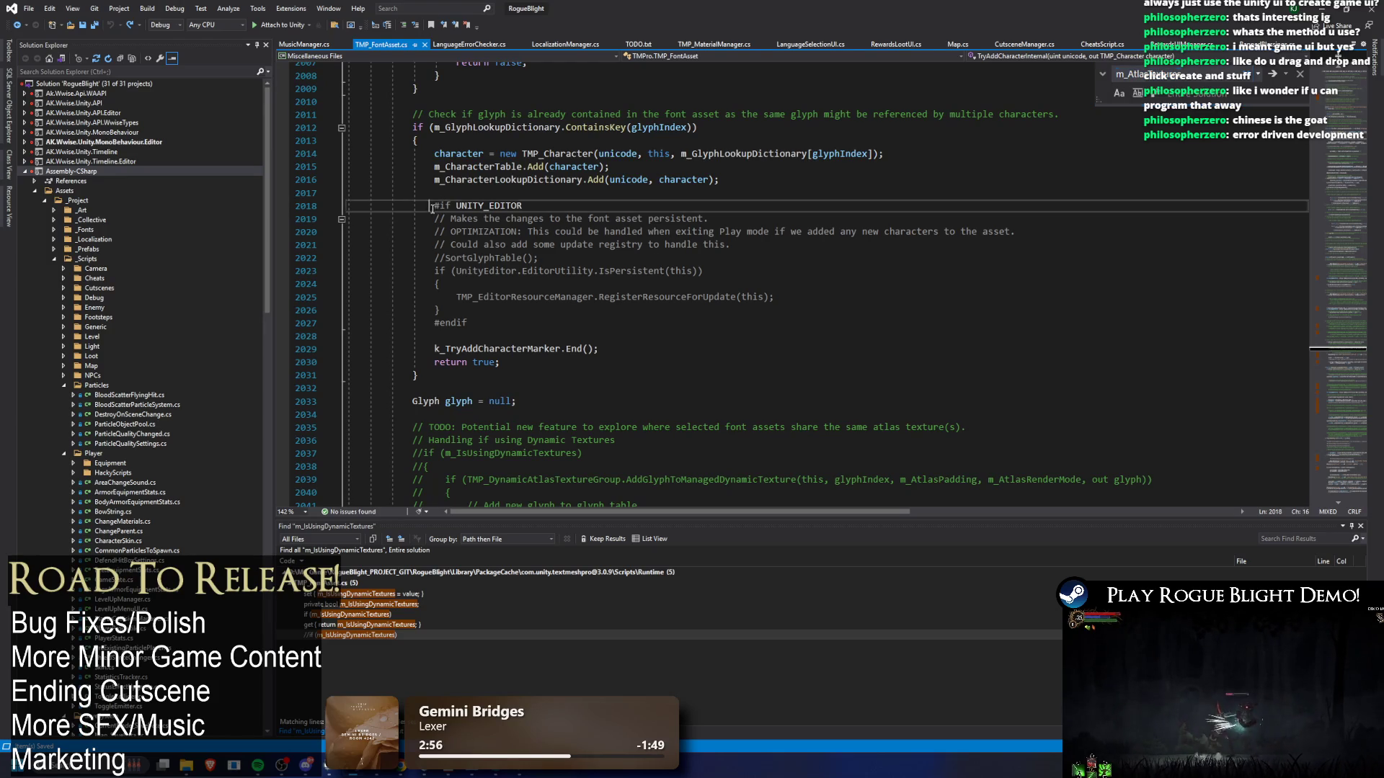
left_click_drag(432, 209, 617, 206)
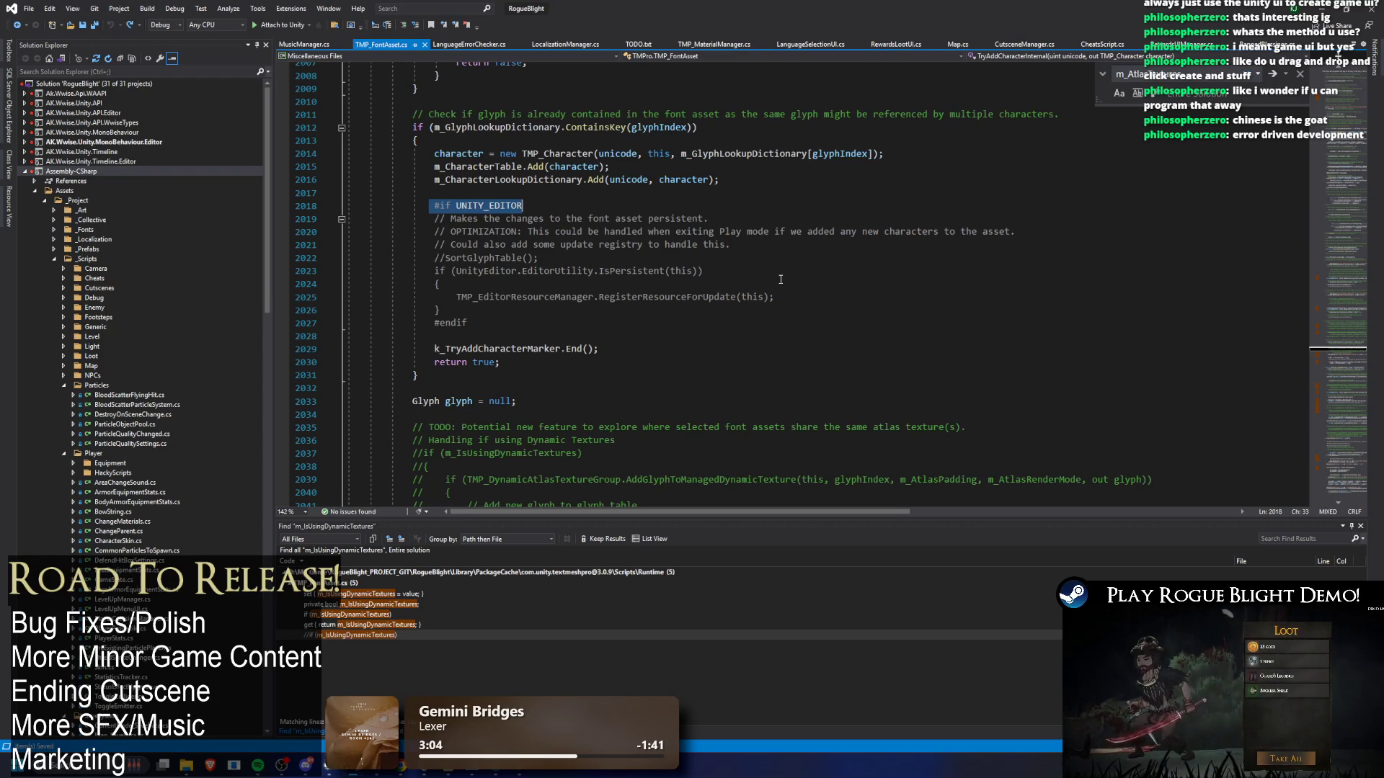
scroll(780, 278, "up", 2)
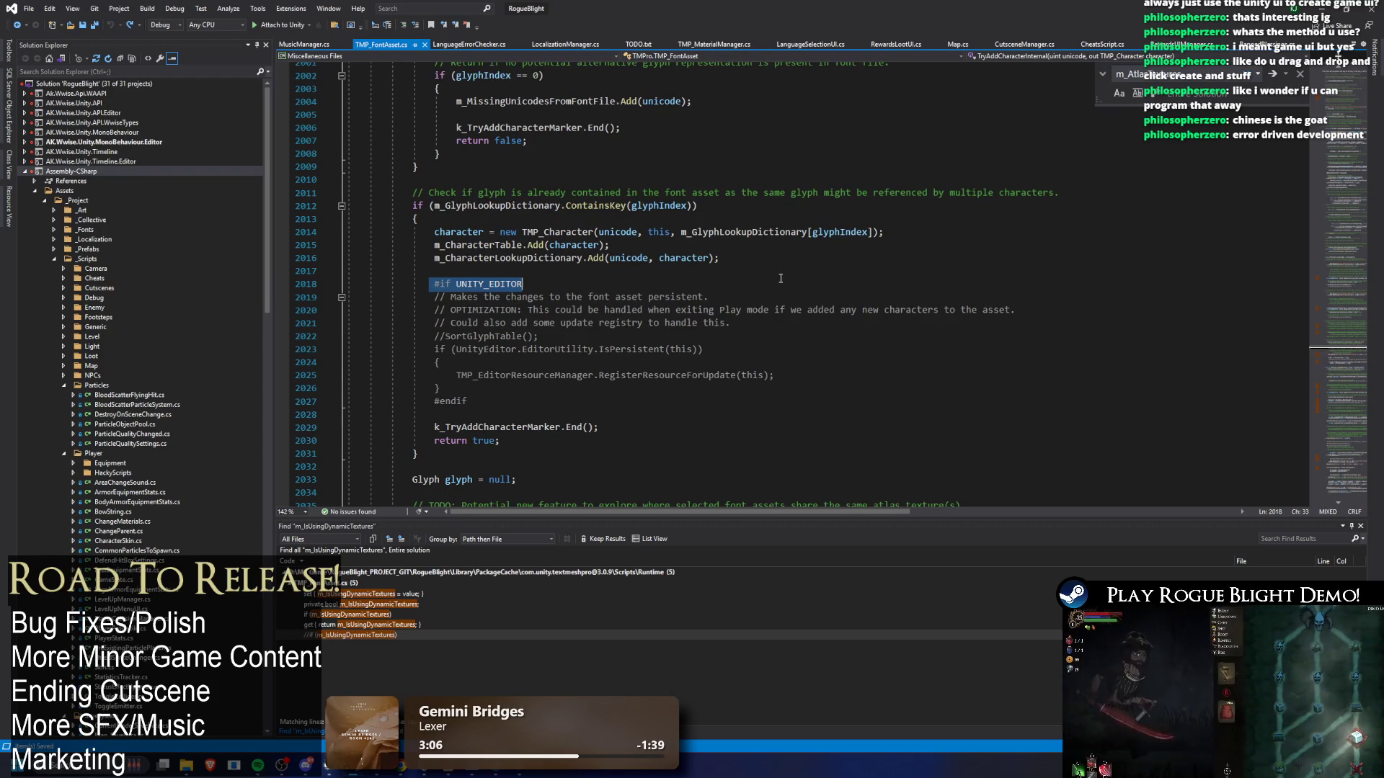
scroll(781, 278, "up", 3)
scroll(790, 277, "down", 4)
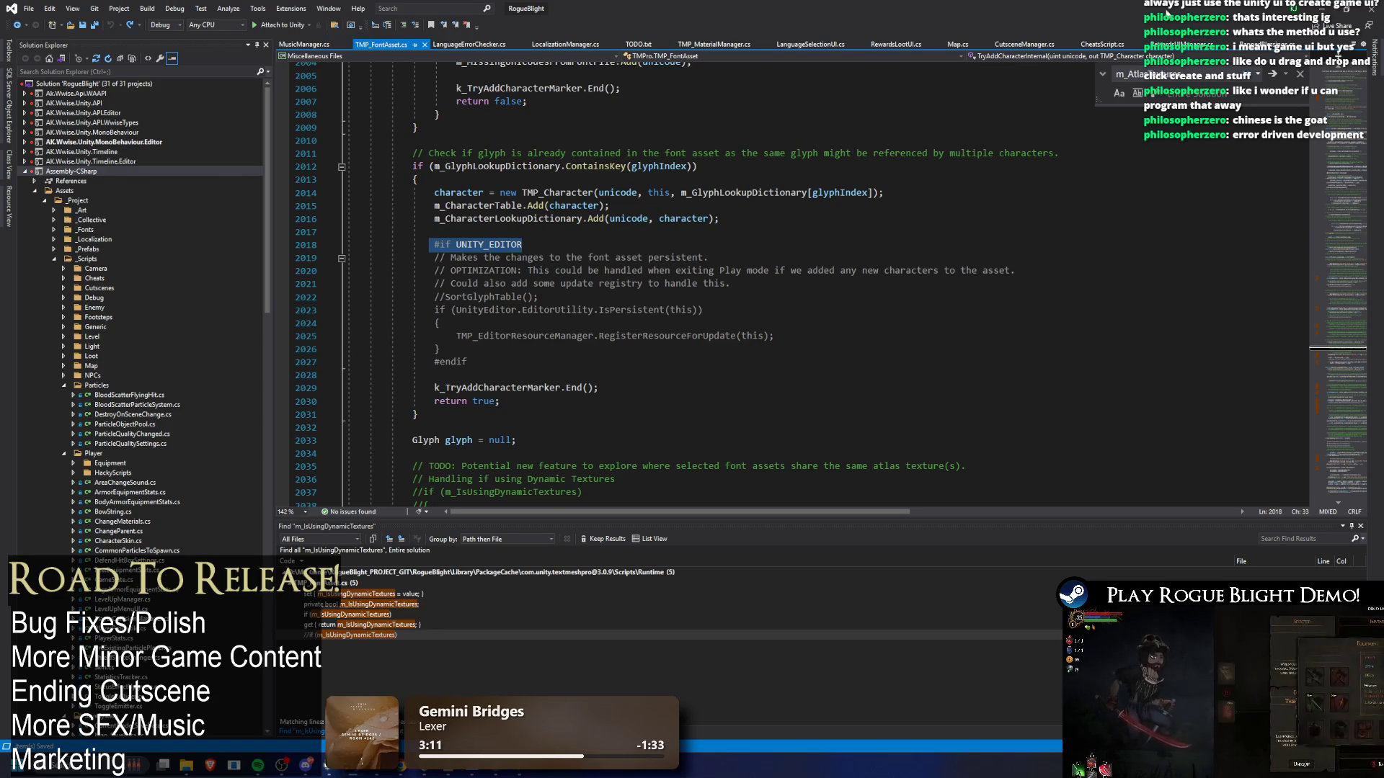
key("alt+Tab")
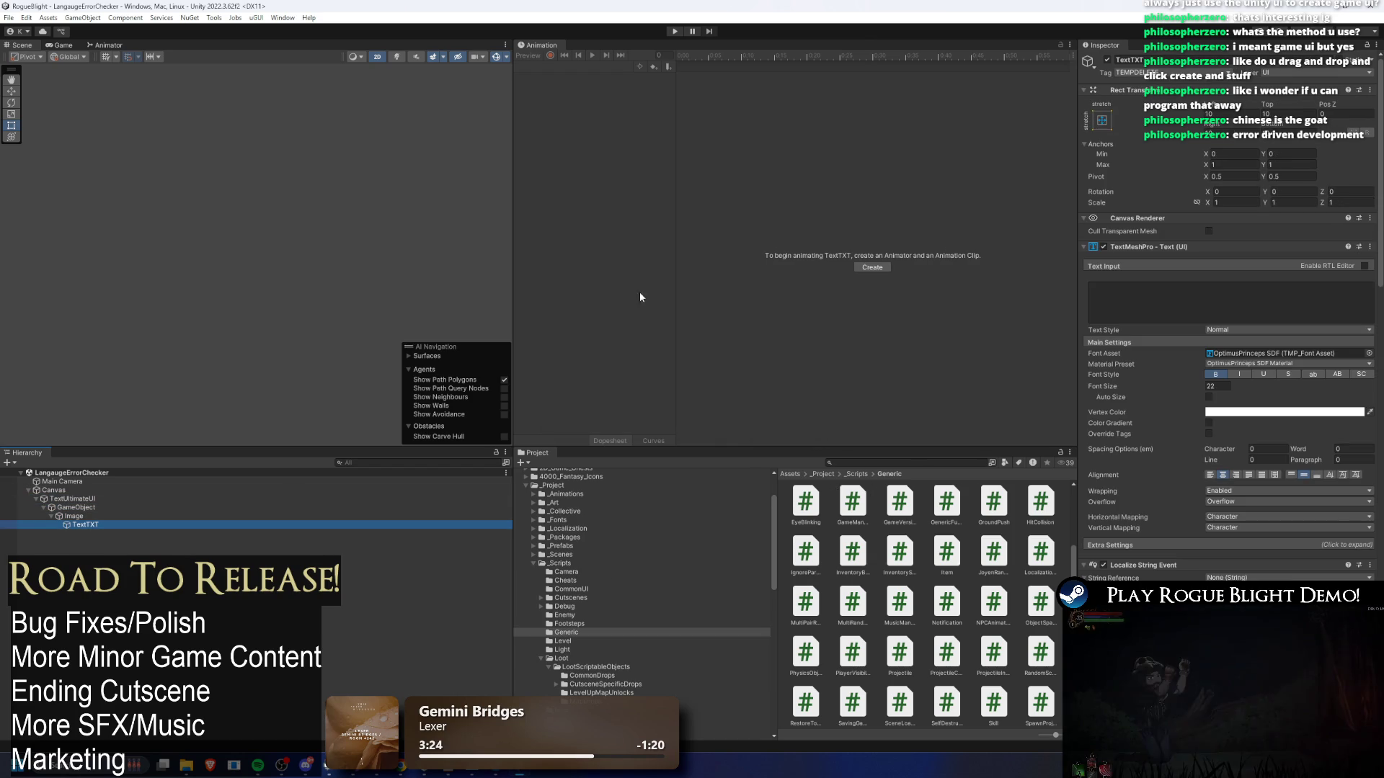
- Open the OptimusPrinceps SDF font asset settings and widen the properties area
scroll(1199, 283, "down", 5)
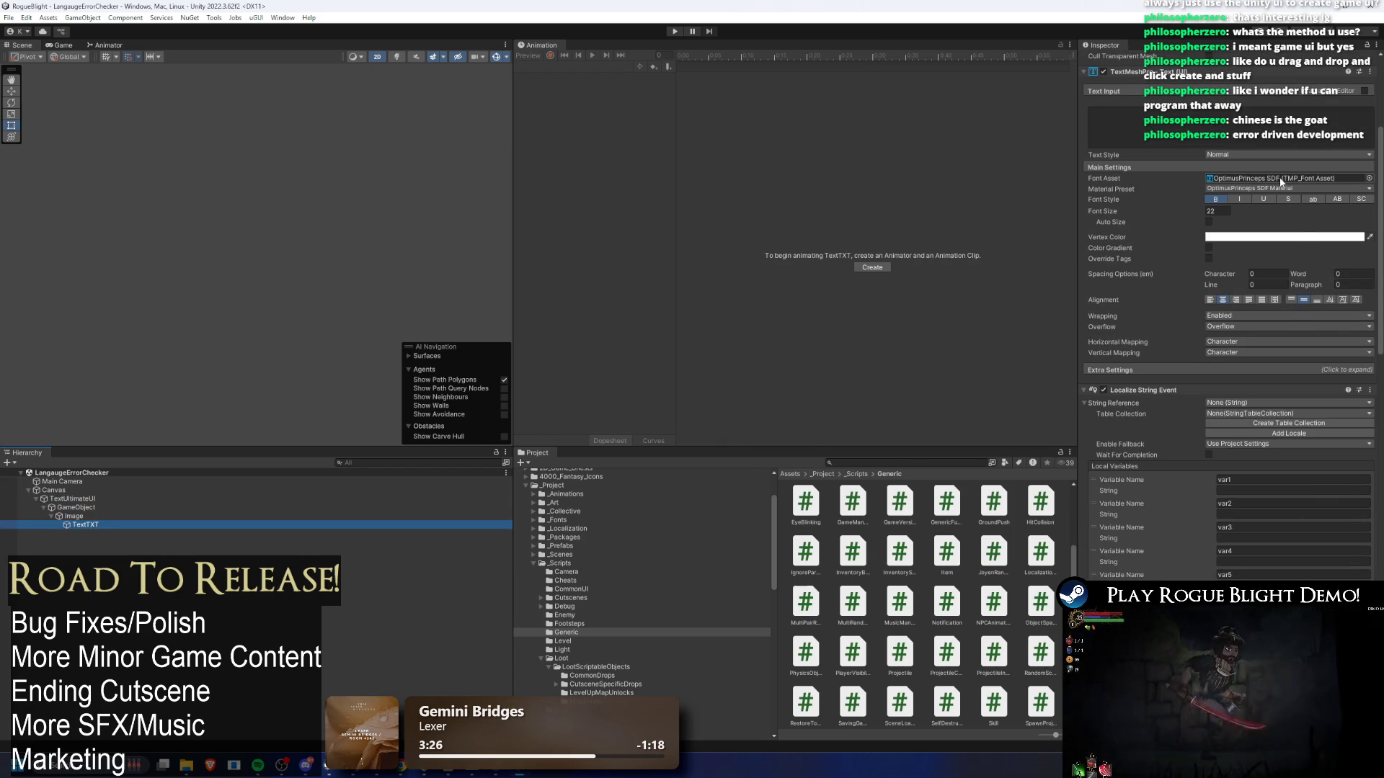
scroll(1325, 270, "up", 1)
left_click(1280, 218)
double_click(1282, 208)
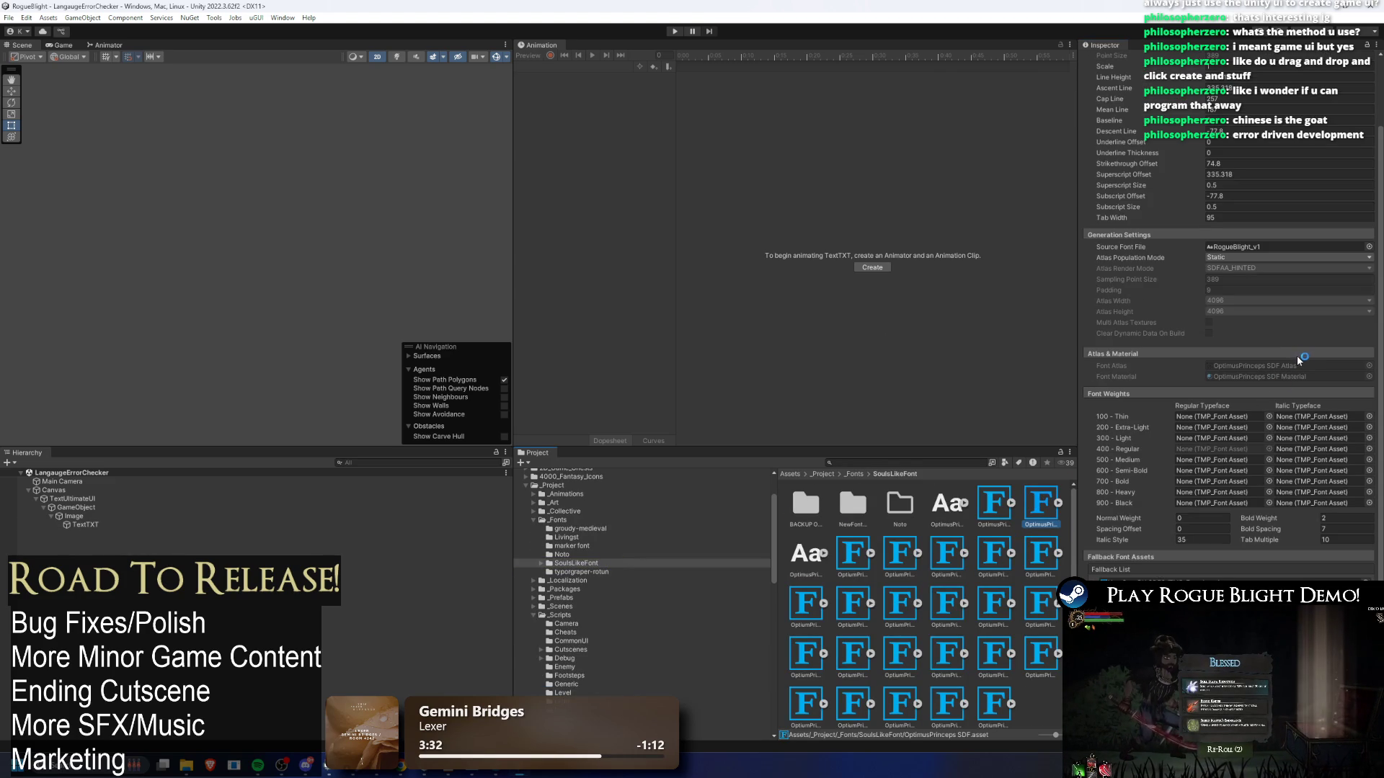
scroll(1296, 357, "up", 3)
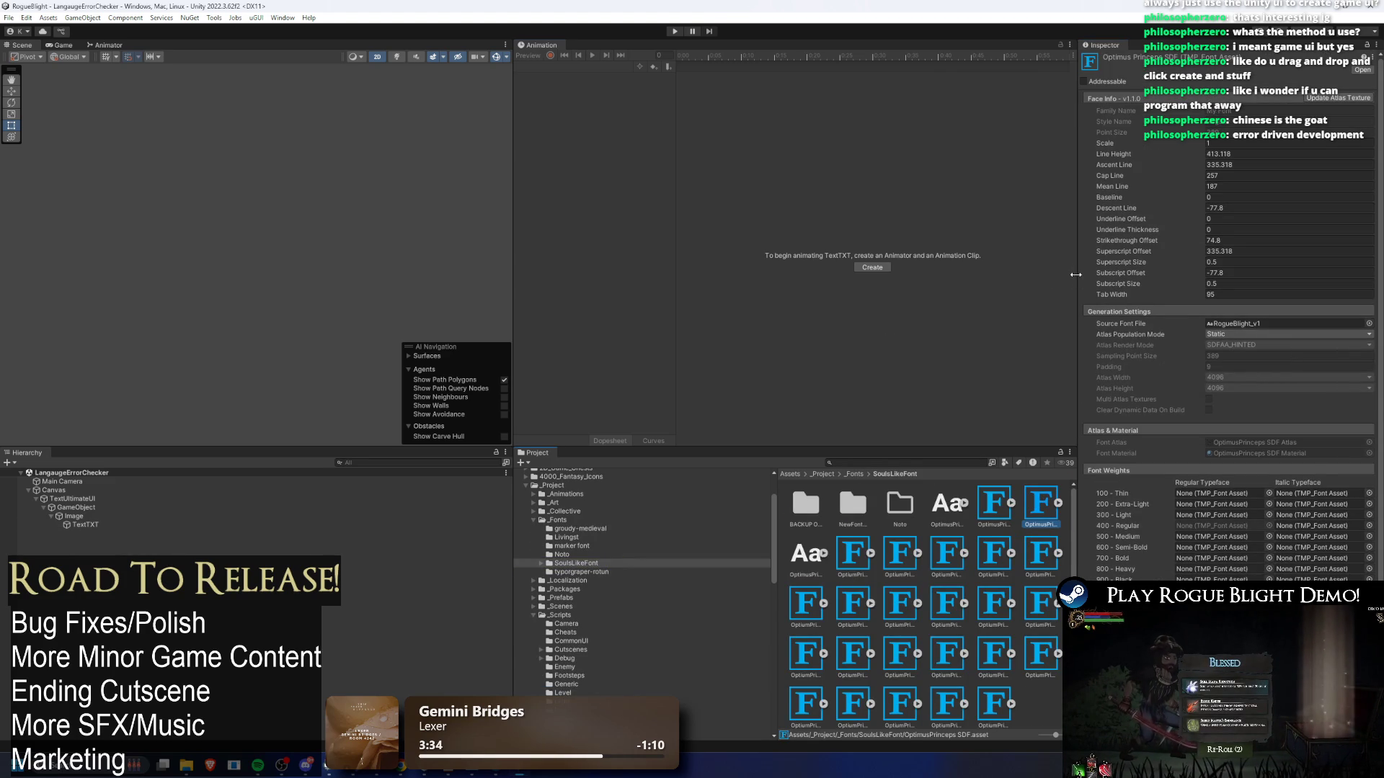
left_click_drag(1075, 275, 1007, 301)
scroll(1080, 313, "down", 3)
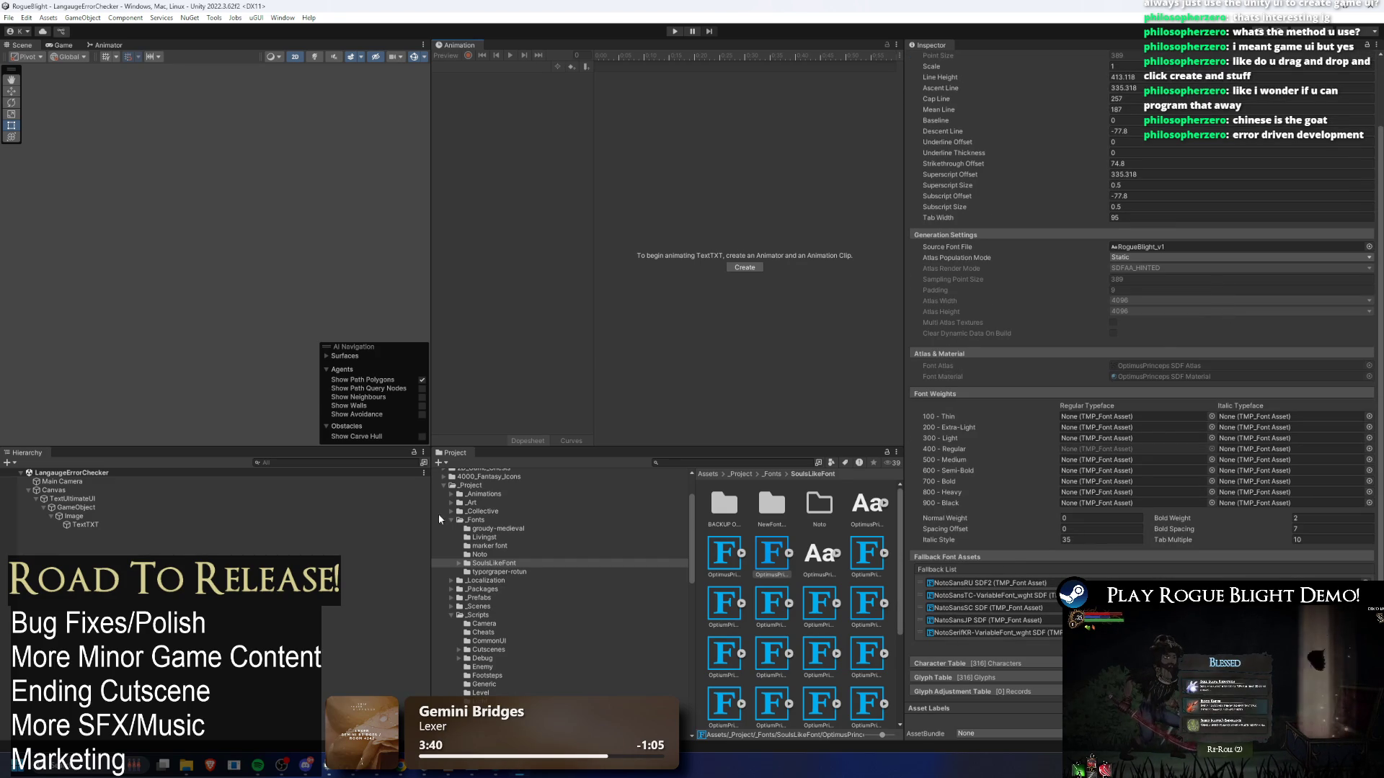
- From TextTXT's font asset, move NotoSansSC above NotoSansTC in the fallback list and save
left_click(85, 525)
left_click(1237, 276)
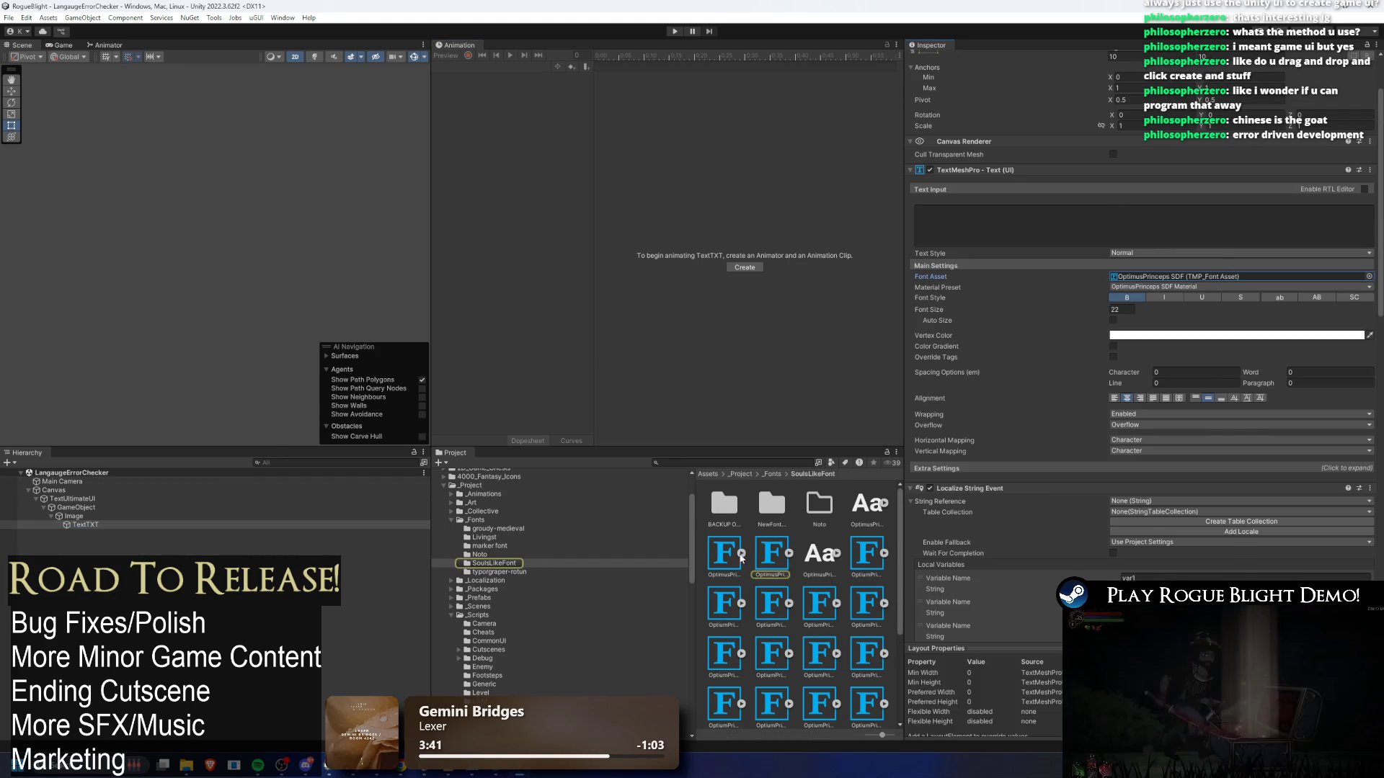
left_click(771, 553)
left_click_drag(923, 612, 922, 595)
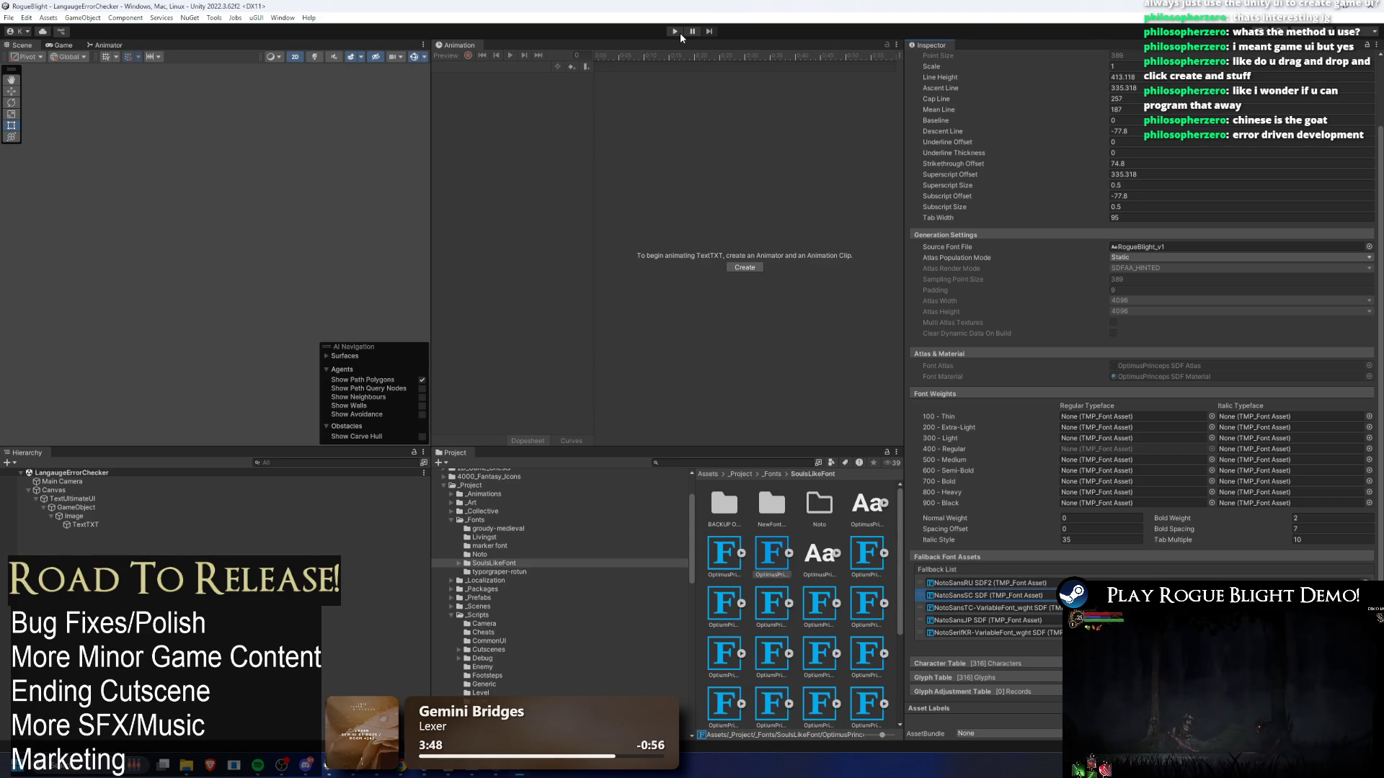
key("ctrl+s")
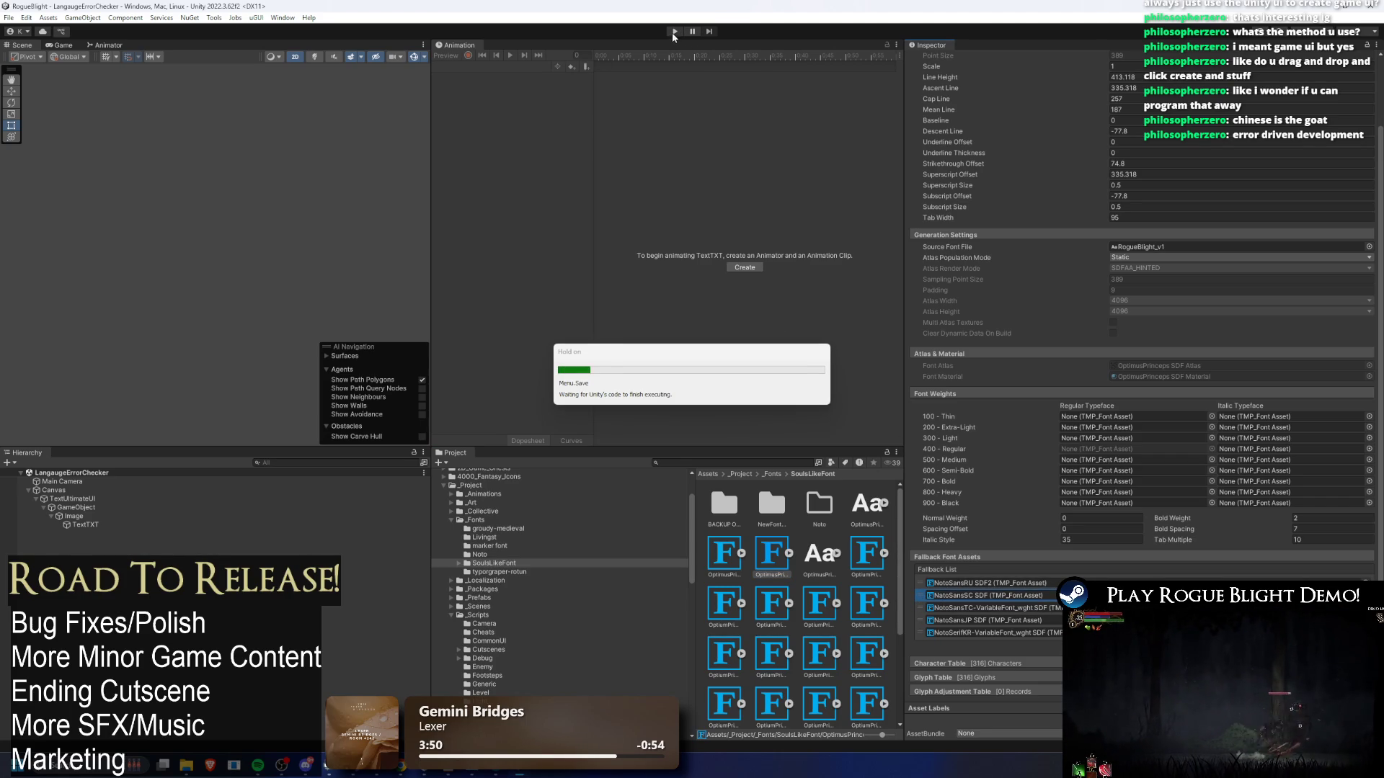
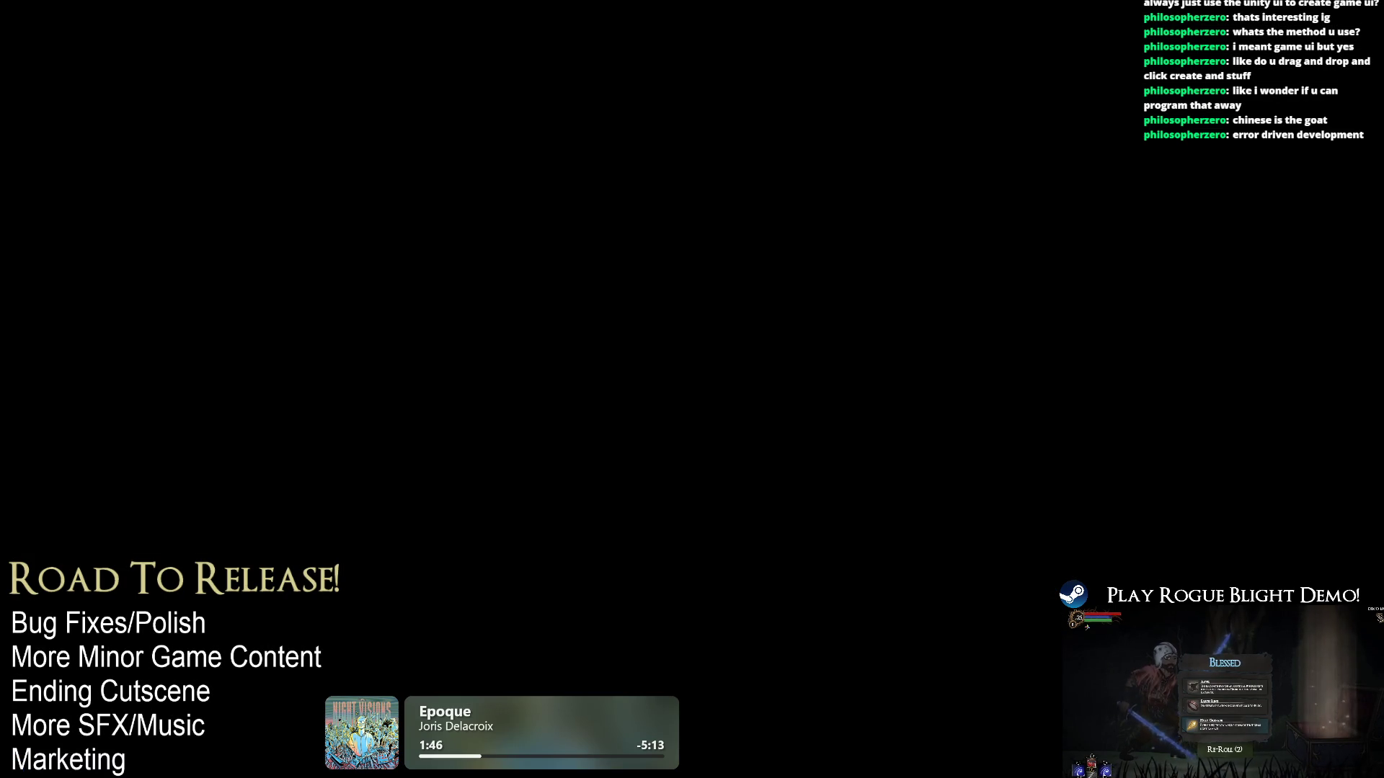
- Find the running Unity Editor process in Task Manager, then try opening RogueBlight from Unity Hub
key("ctrl+shift+Escape")
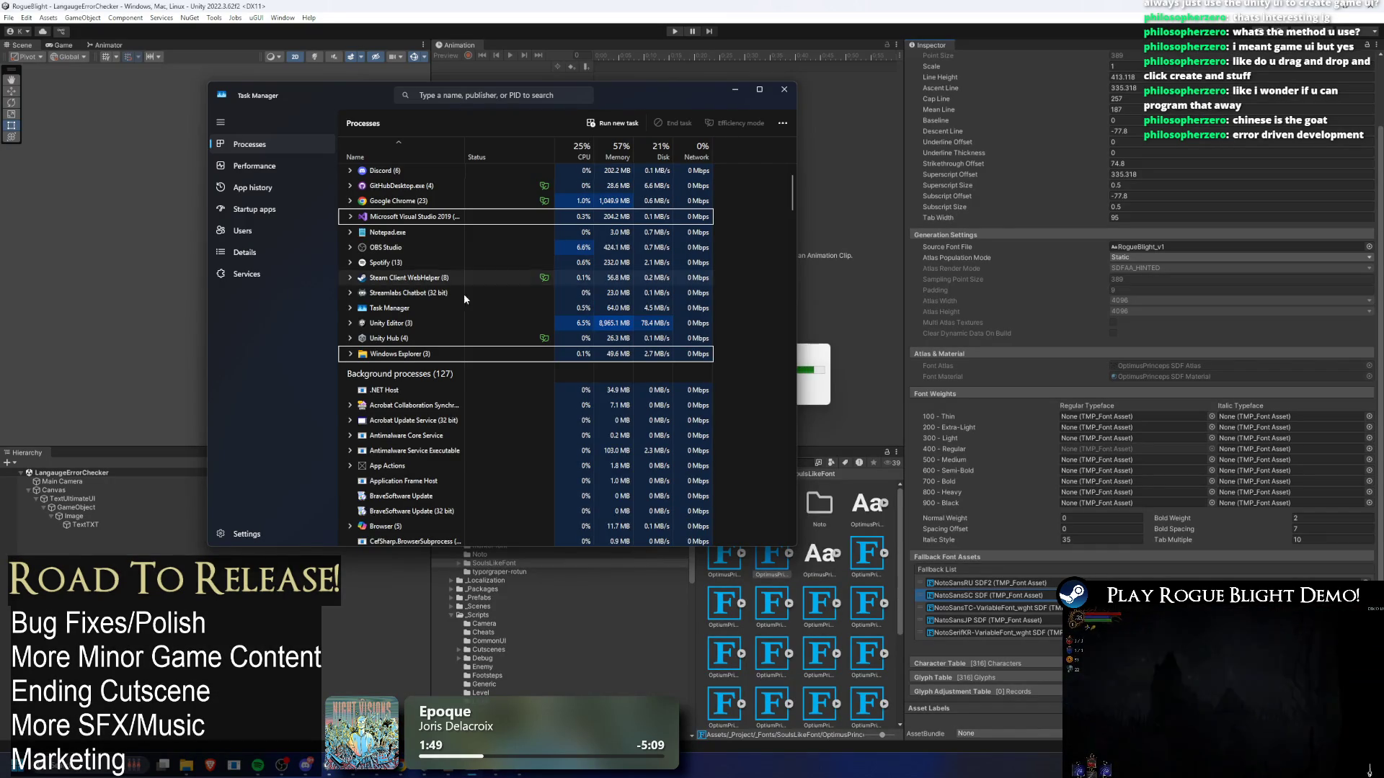
left_click(533, 324)
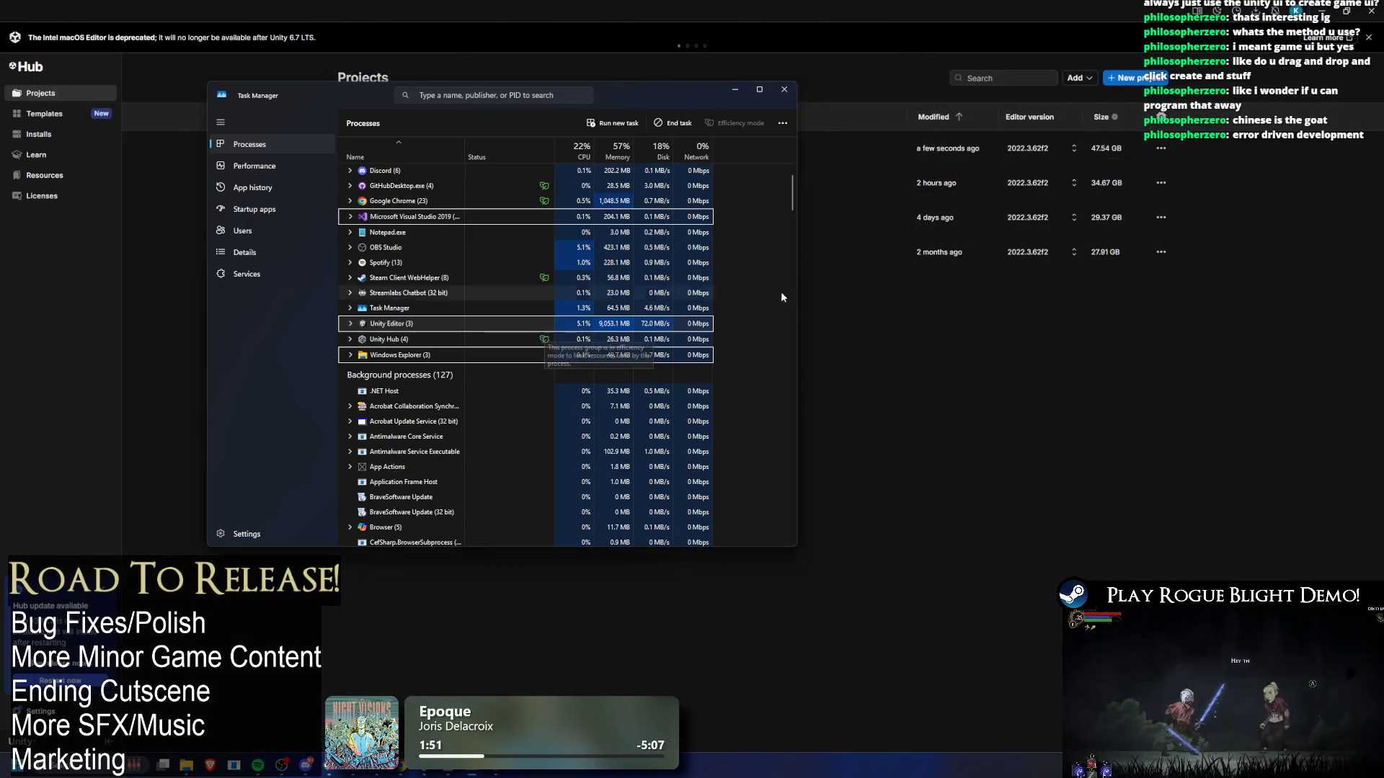
left_click(821, 291)
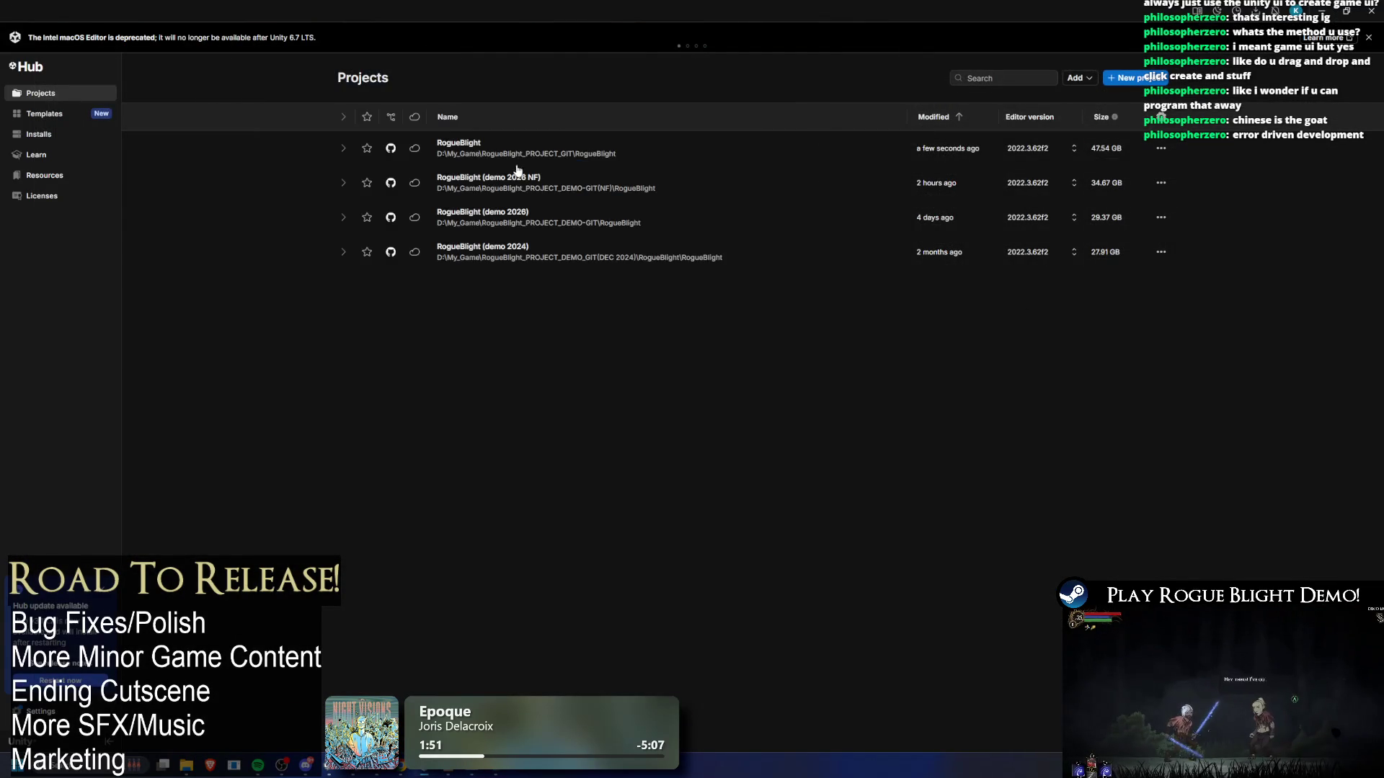
left_click(663, 148)
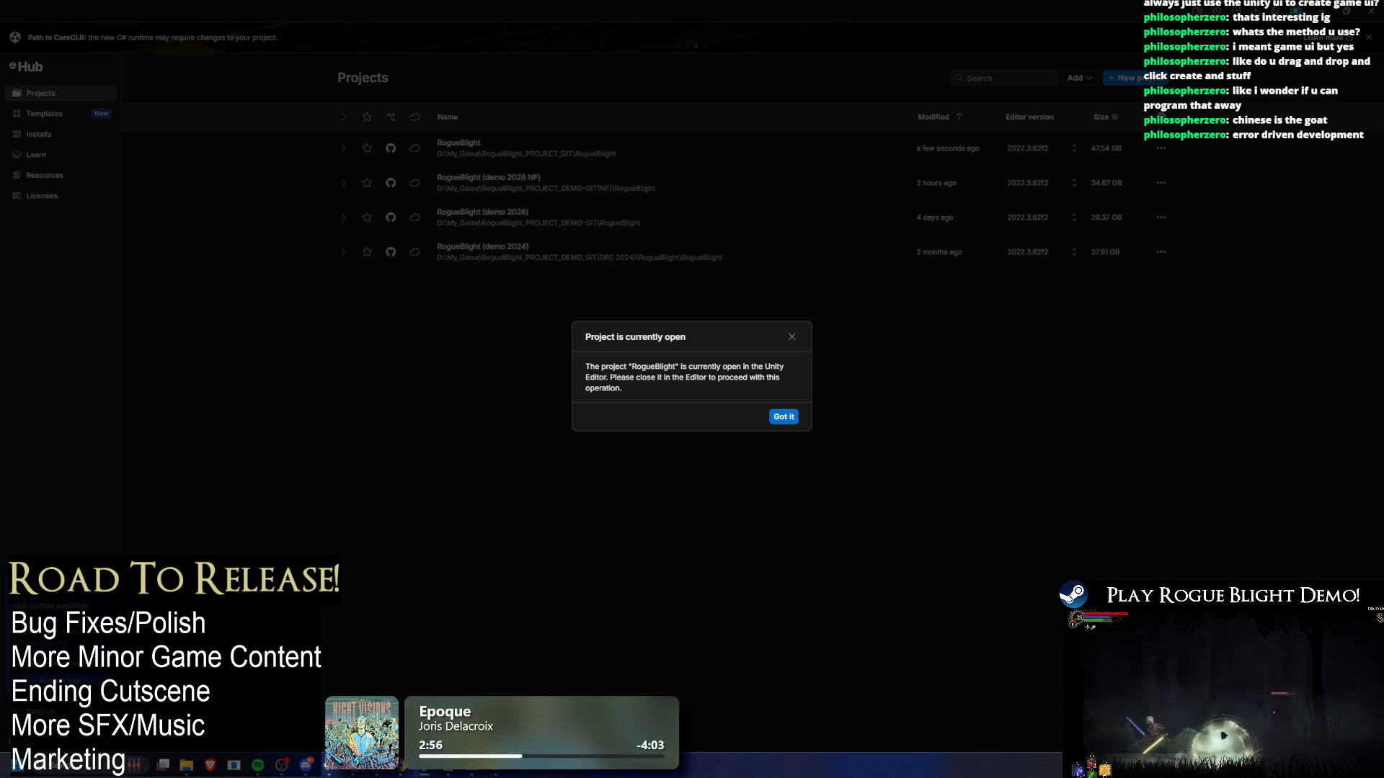
- Dismiss the already-open notice, load RogueBlight in the Editor and start the game
left_click(793, 417)
left_click(581, 153)
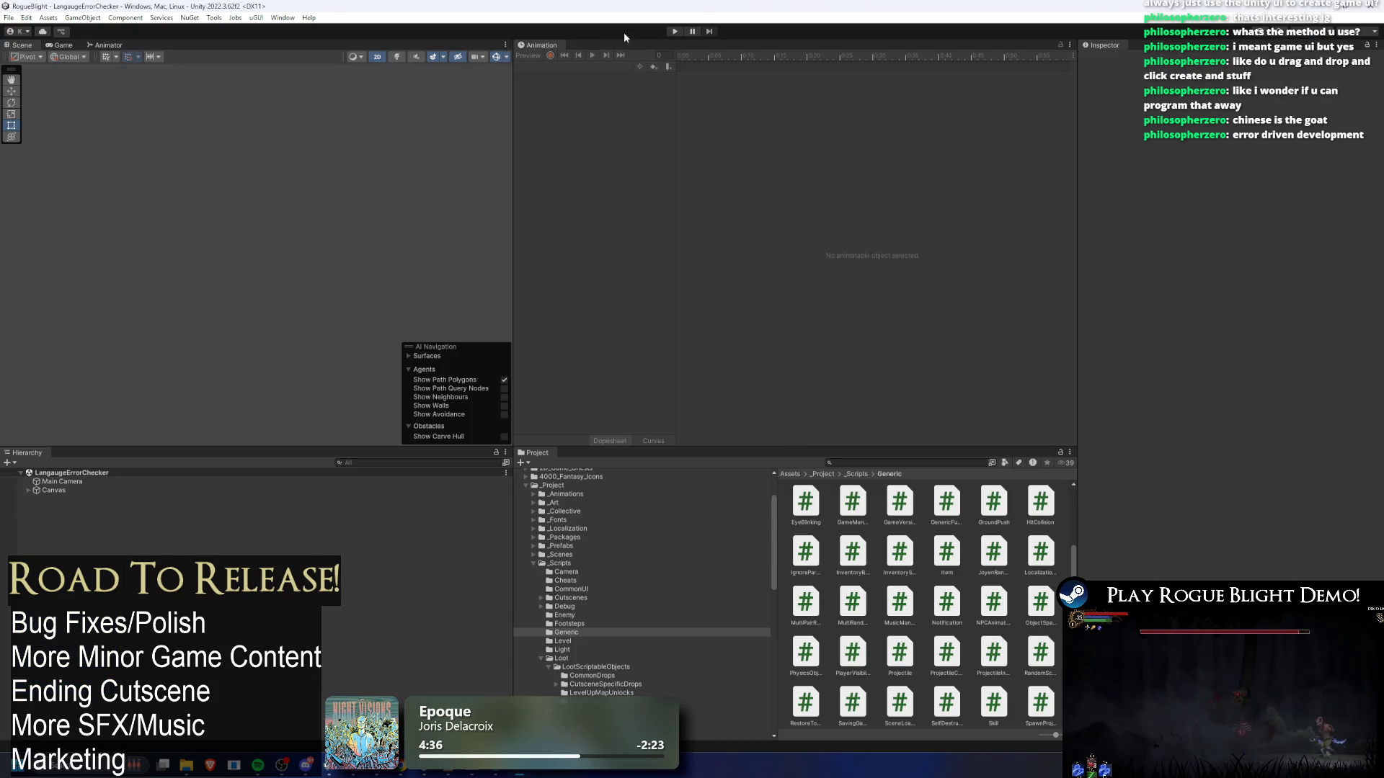
left_click(672, 33)
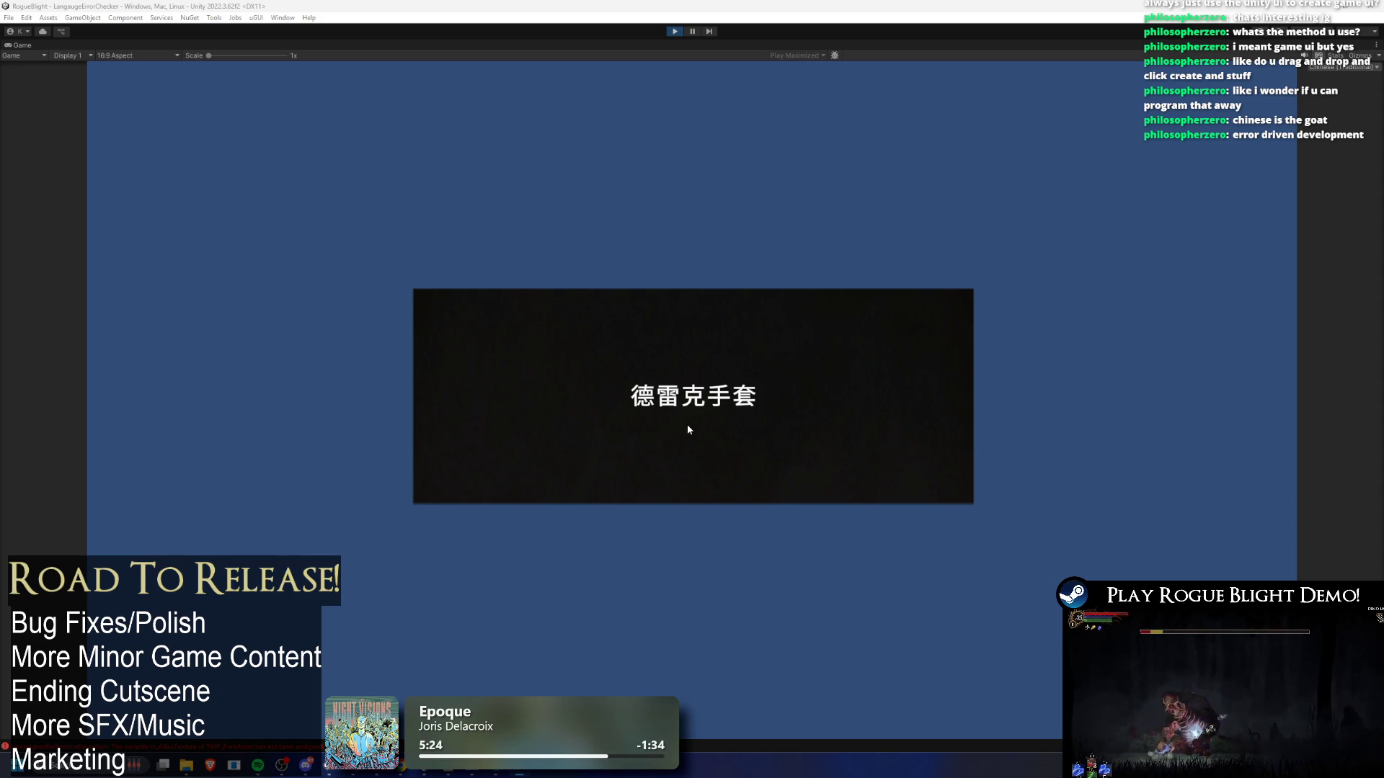
- Pause the game and find the NotoSansSC-VariableFont in the _Fonts/Noto folder
left_click(694, 30)
left_click(933, 461)
type("noto sc")
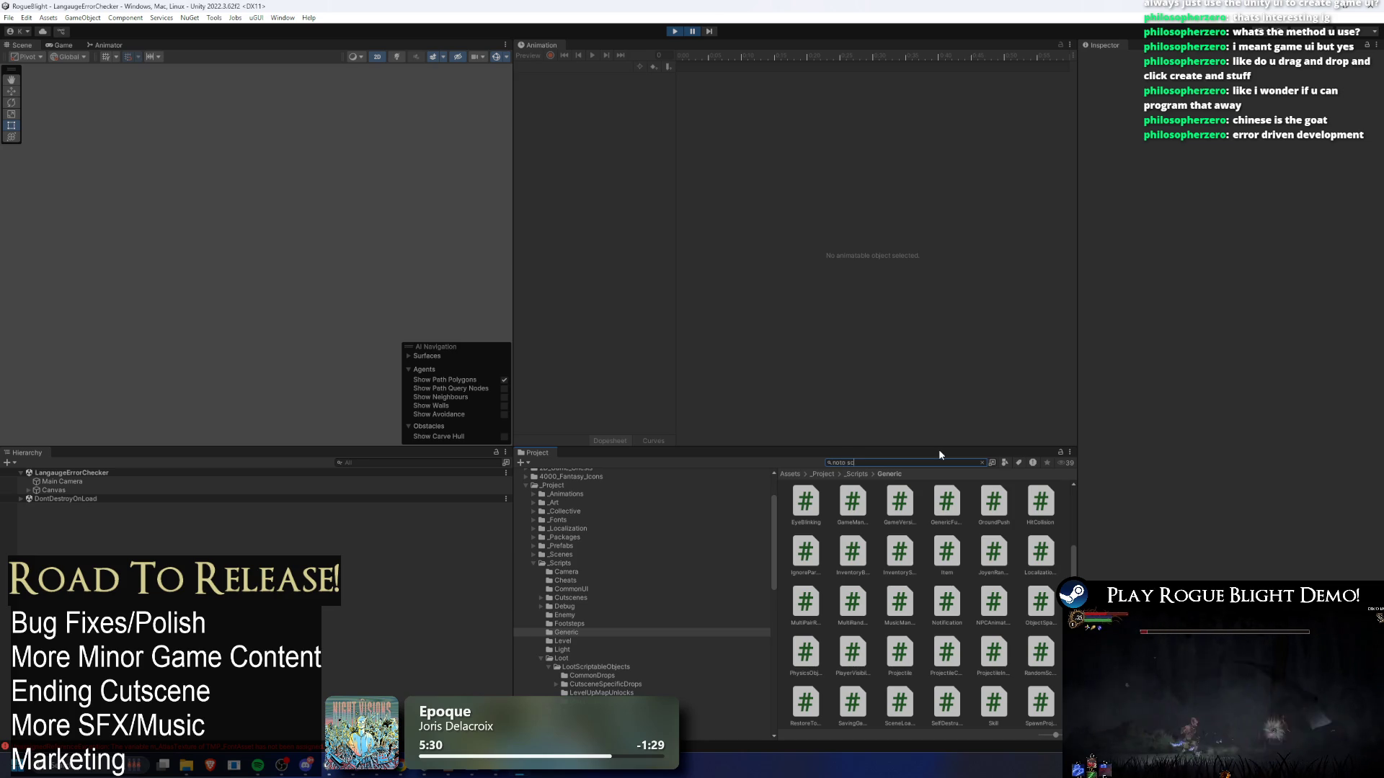
left_click(832, 506)
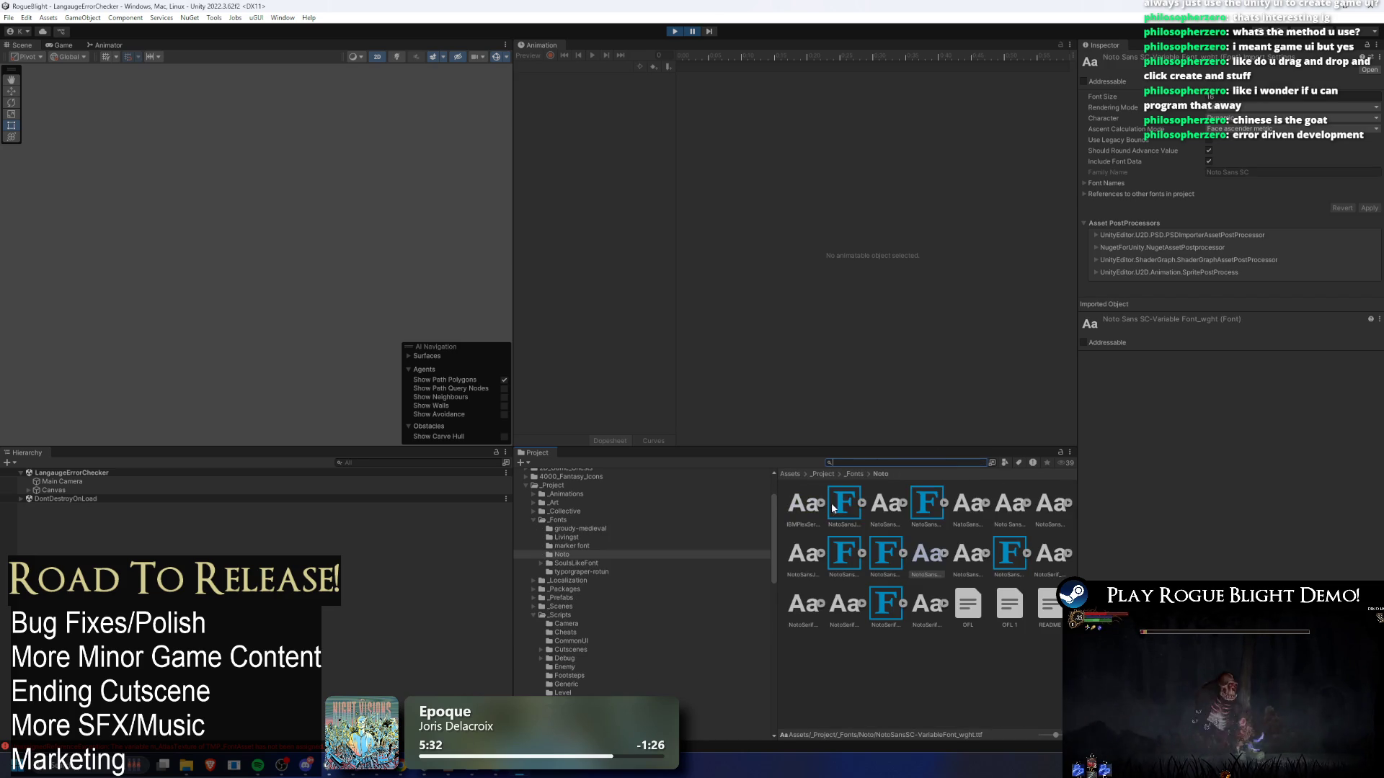
- Browse the OptimusPrinceps fonts in SoulsLikeFont and select the OptimusPrinceps SDF asset used by TextTXT
left_click(856, 473)
double_click(917, 503)
left_click(994, 502)
left_click(1041, 502)
key("Right")
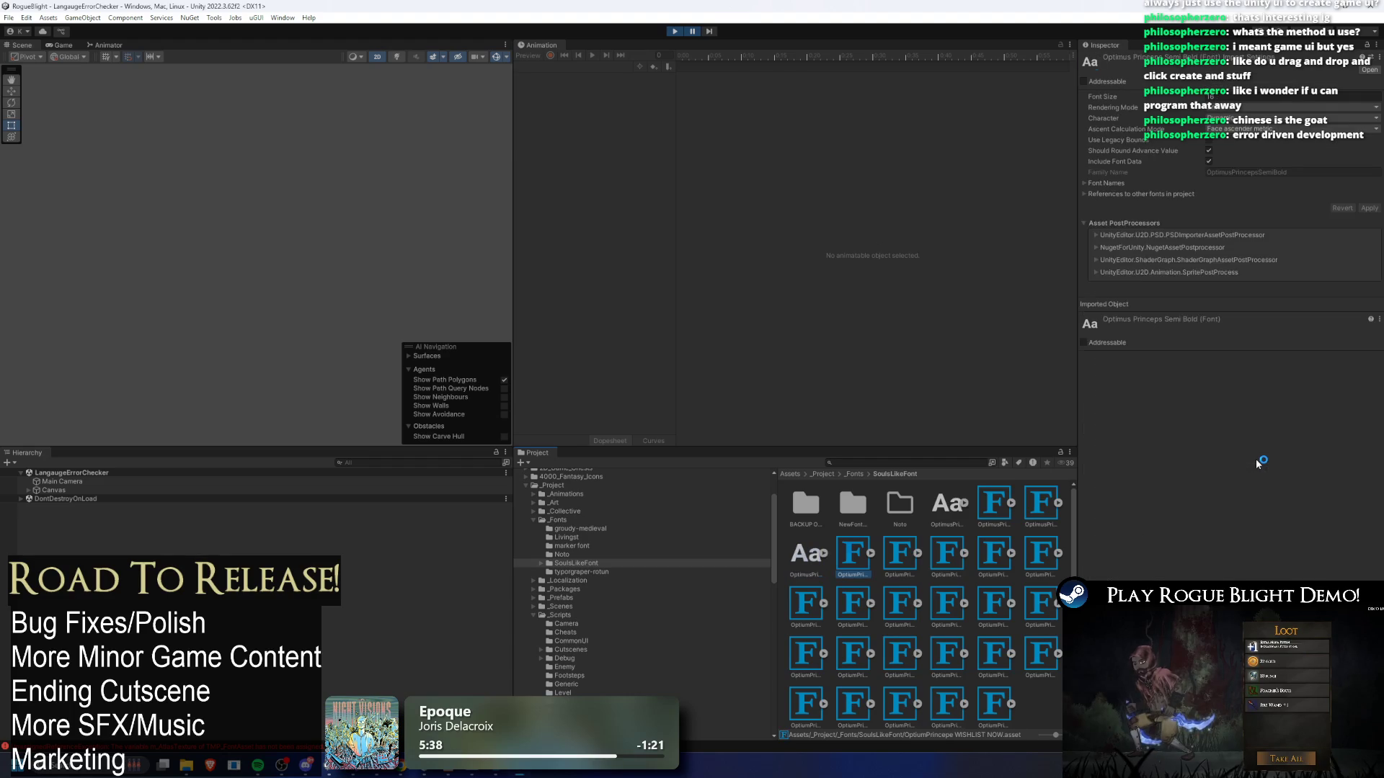
key("Right")
key("Right")
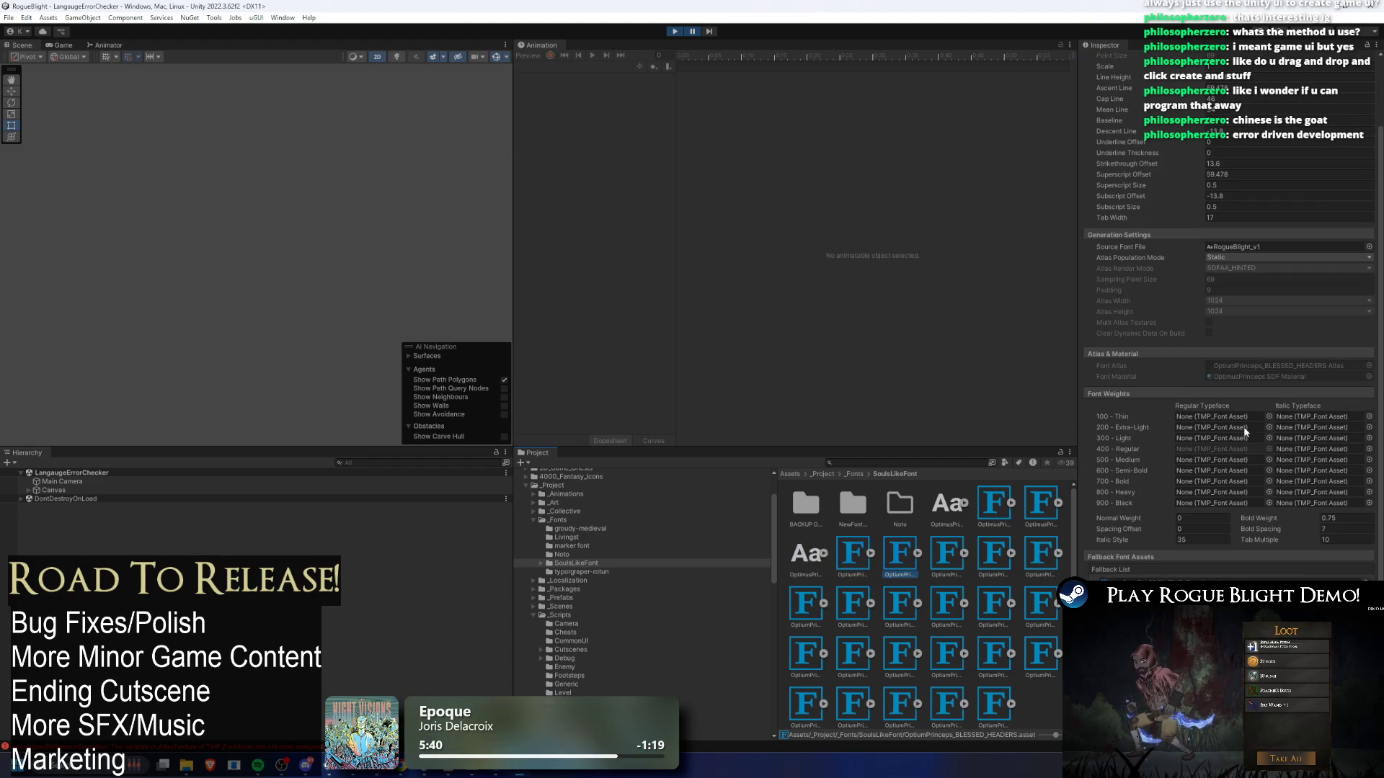
key("Left")
key("Left")
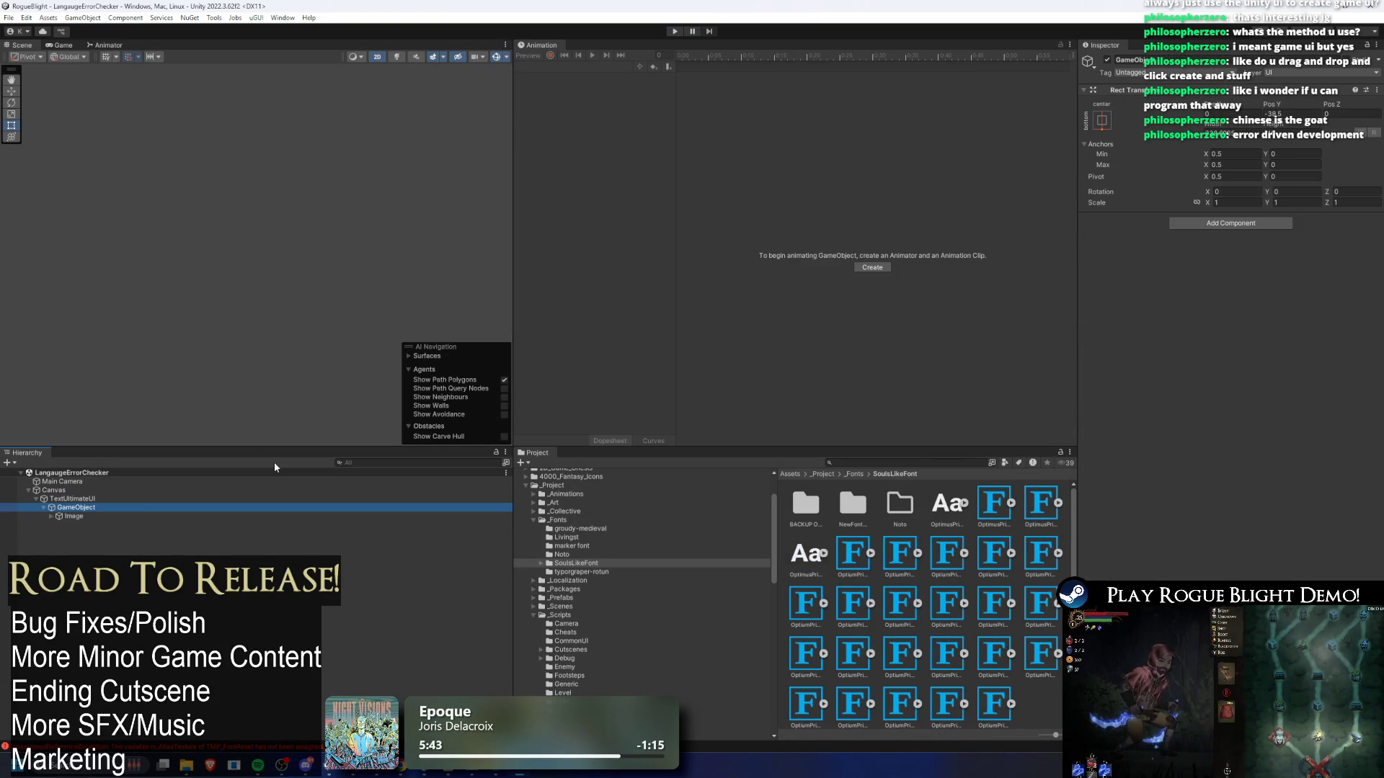
double_click(1227, 353)
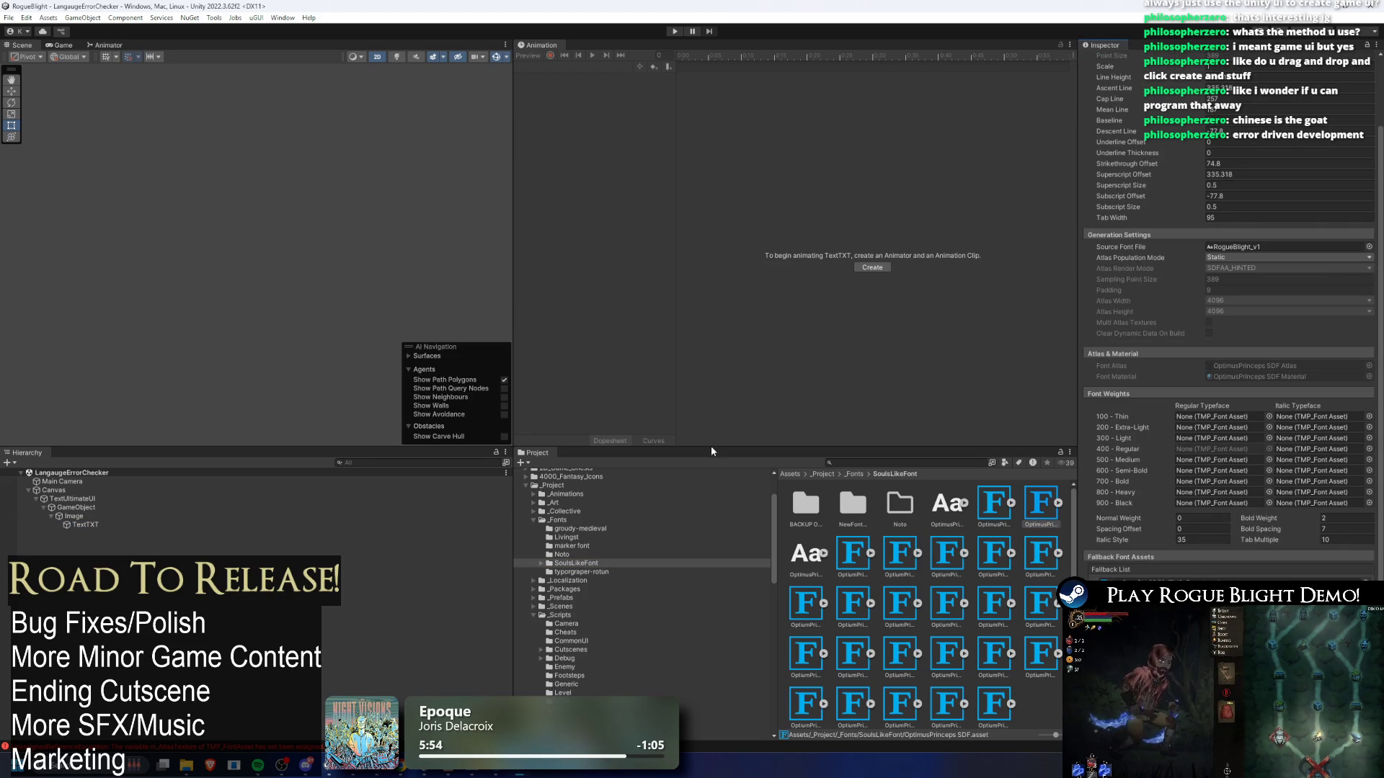
- Save the project and run the game to check that 中等 renders in Traditional Chinese
key("ctrl+s")
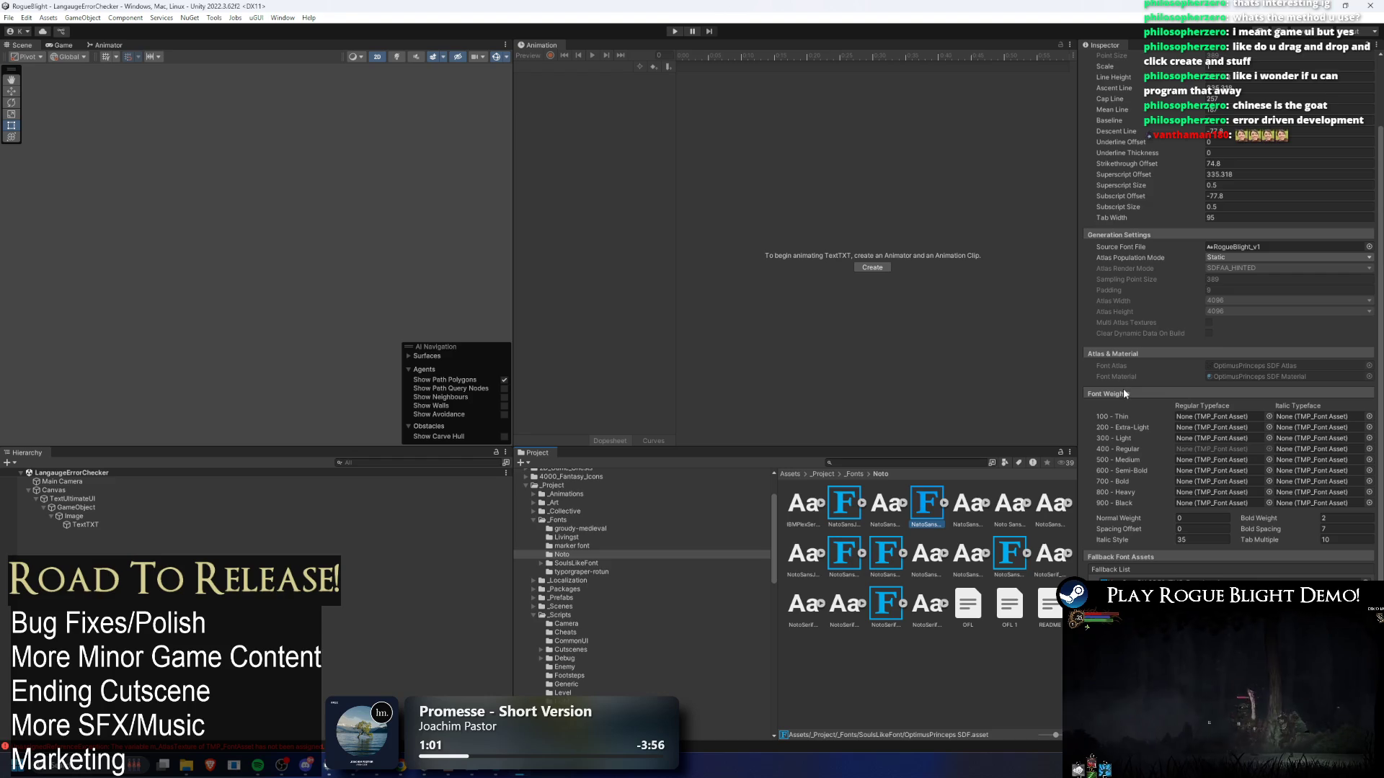
left_click(675, 32)
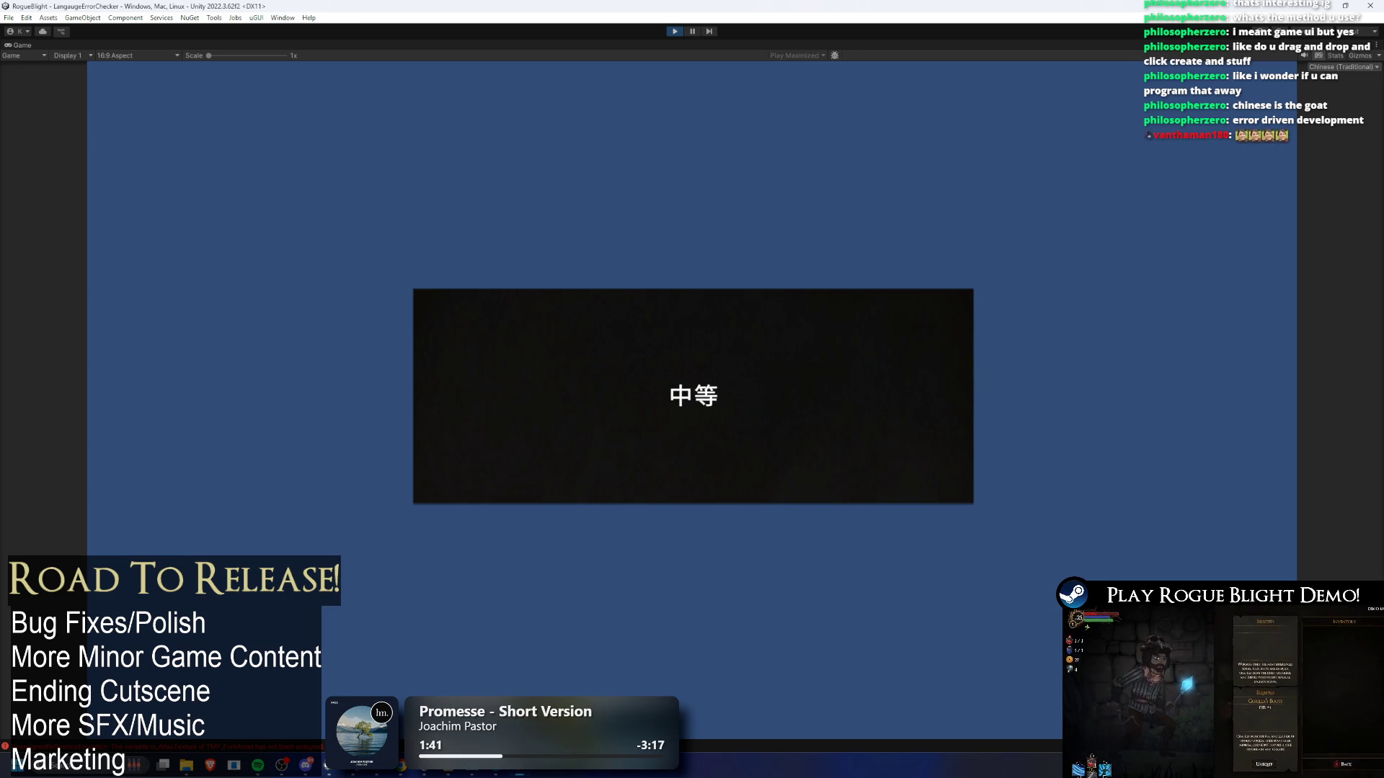
- Pause the game to return to the editor with NotoSansSC SDF's 4096 × 8192 Dynamic atlas settings shown
left_click(691, 31)
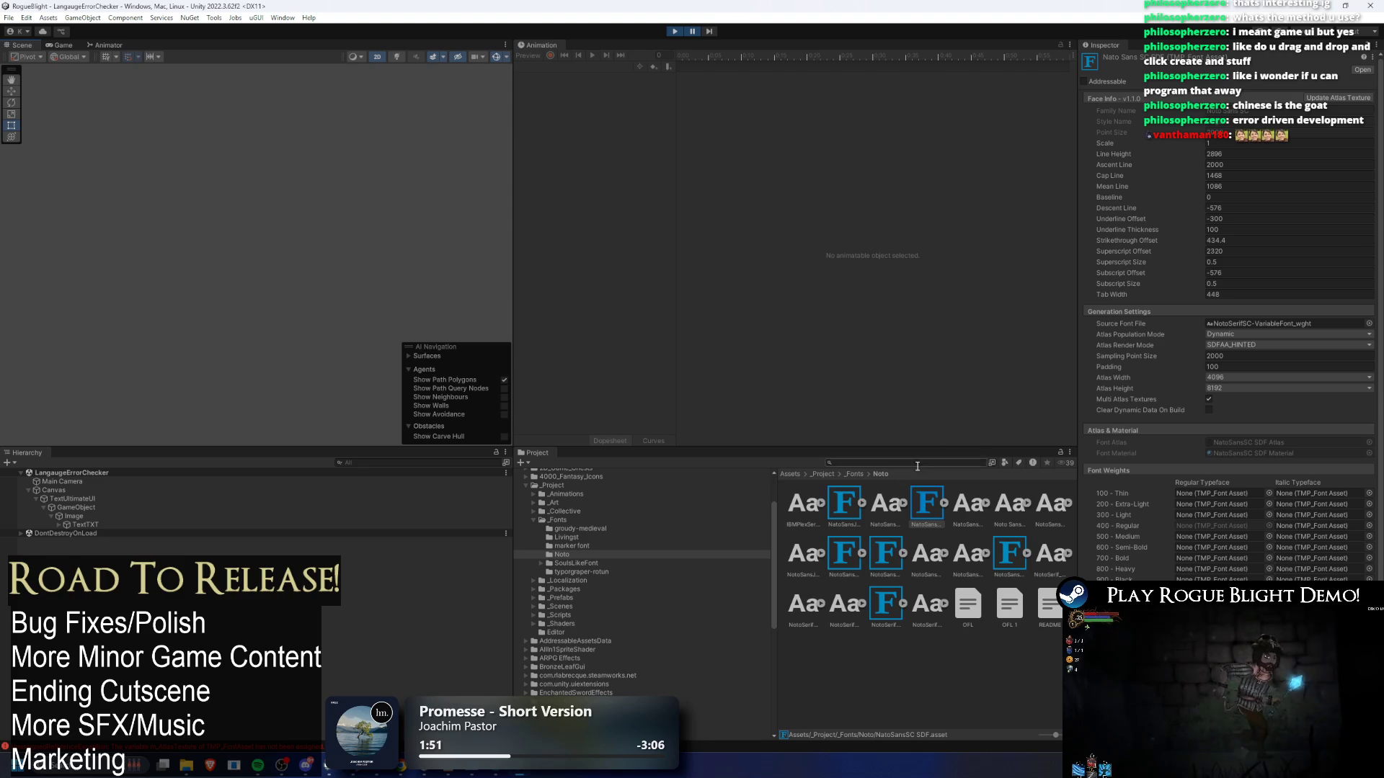
- Expand NotoSansSC SDF to view its atlas textures and exit Play mode
left_click(944, 503)
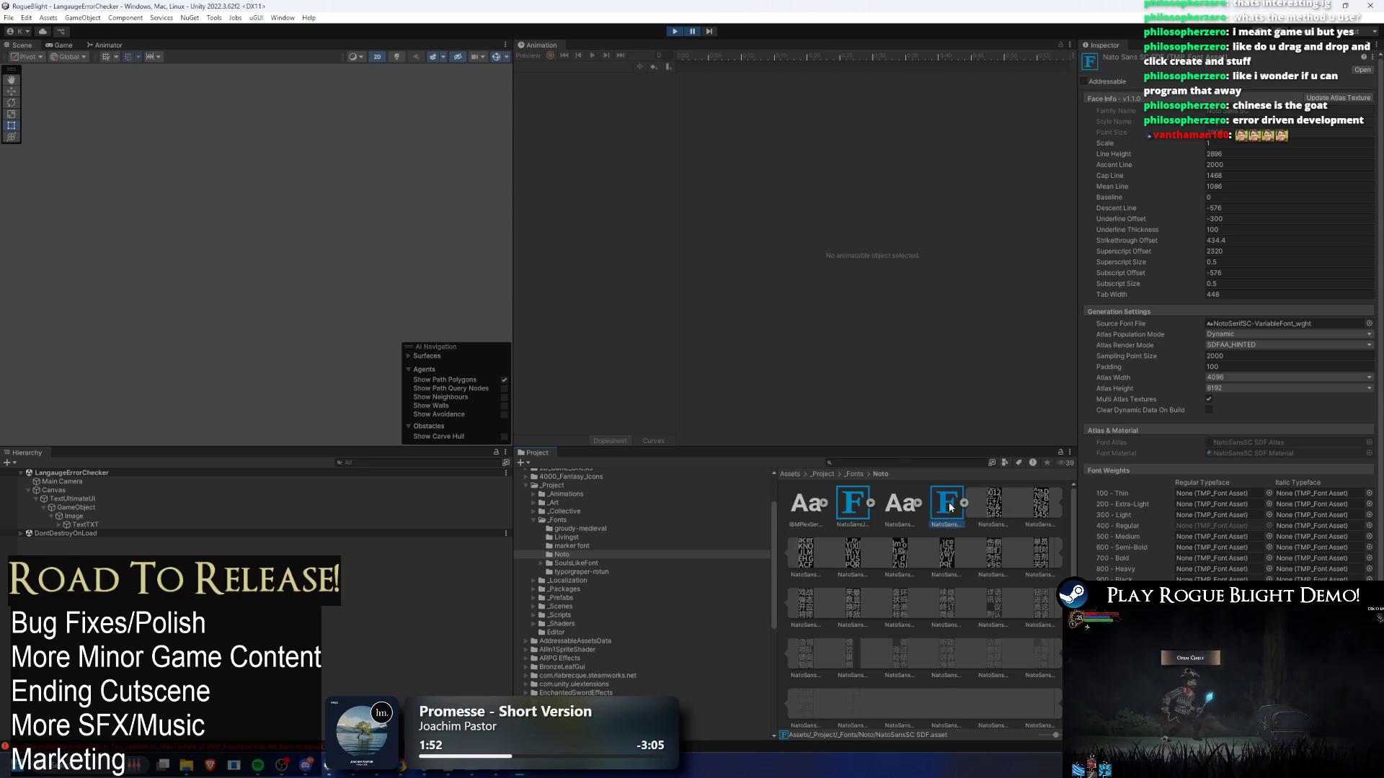
scroll(979, 543, "up", 5)
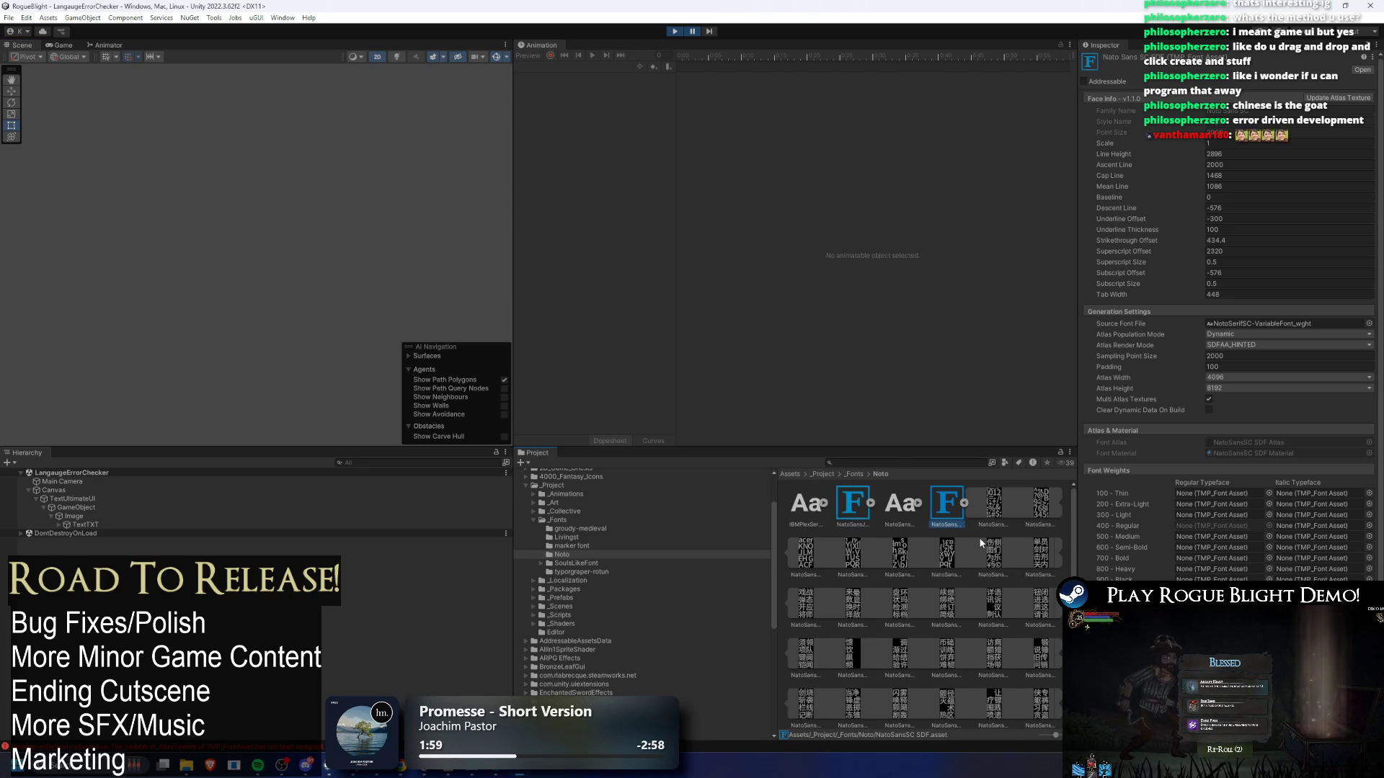
left_click(676, 31)
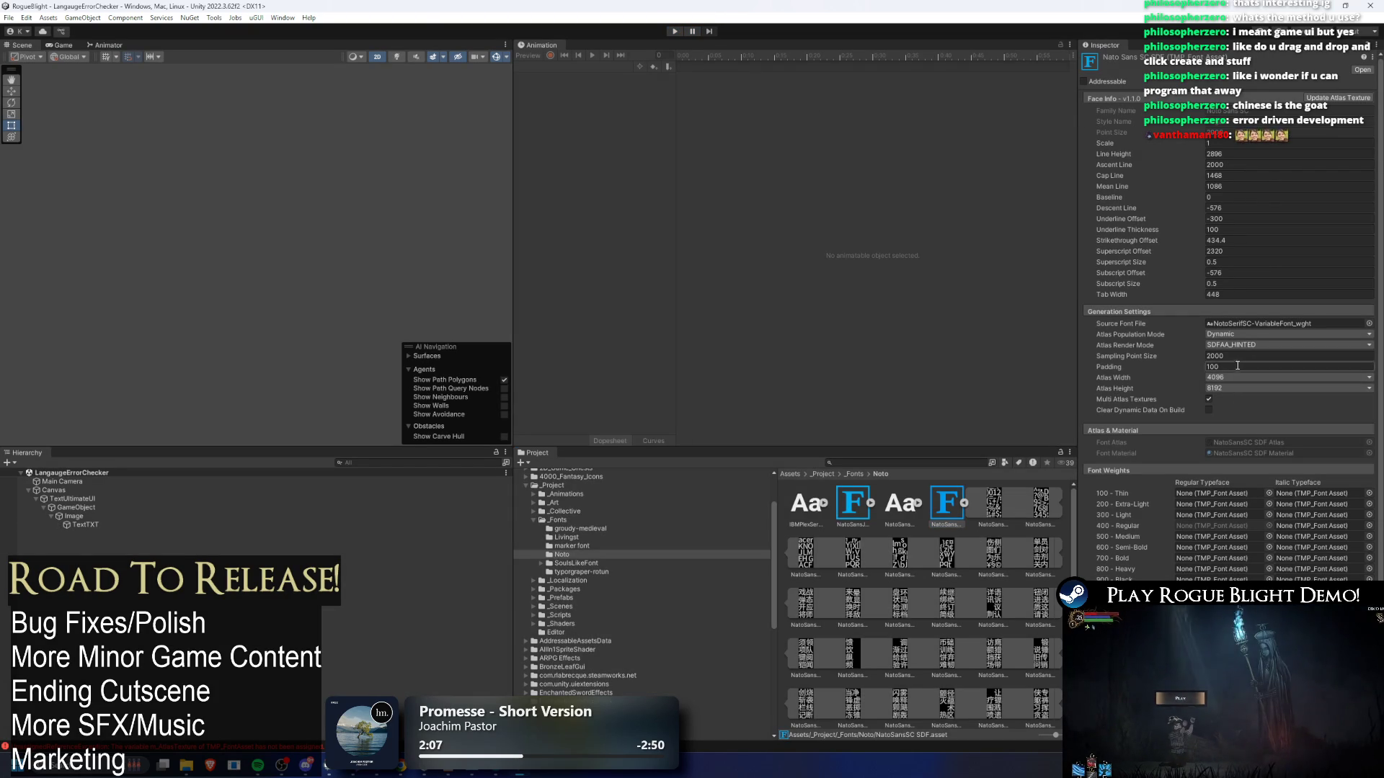
- Regenerate NotoSansSC SDF with sampling point size 690 and padding 10
left_click(1215, 356)
type("1")
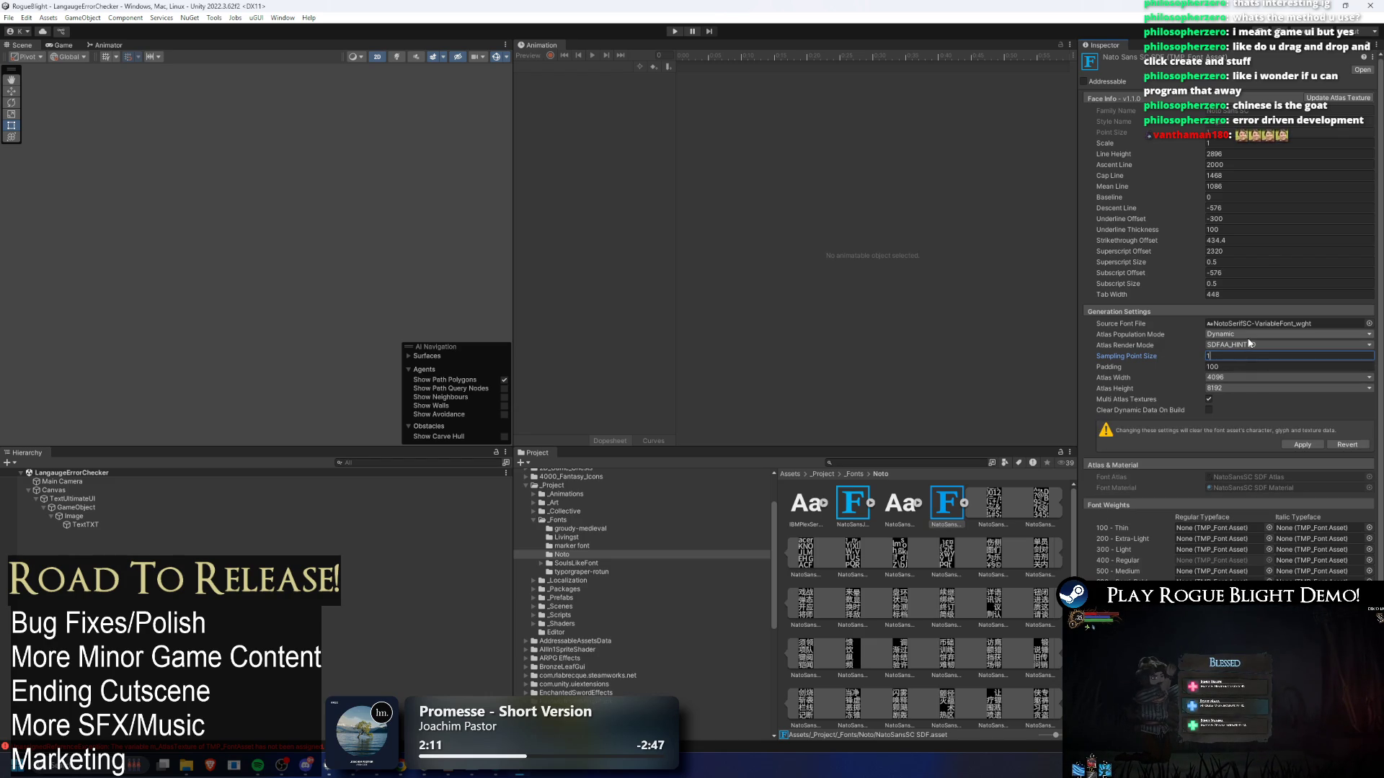
left_click(1246, 368)
type("1")
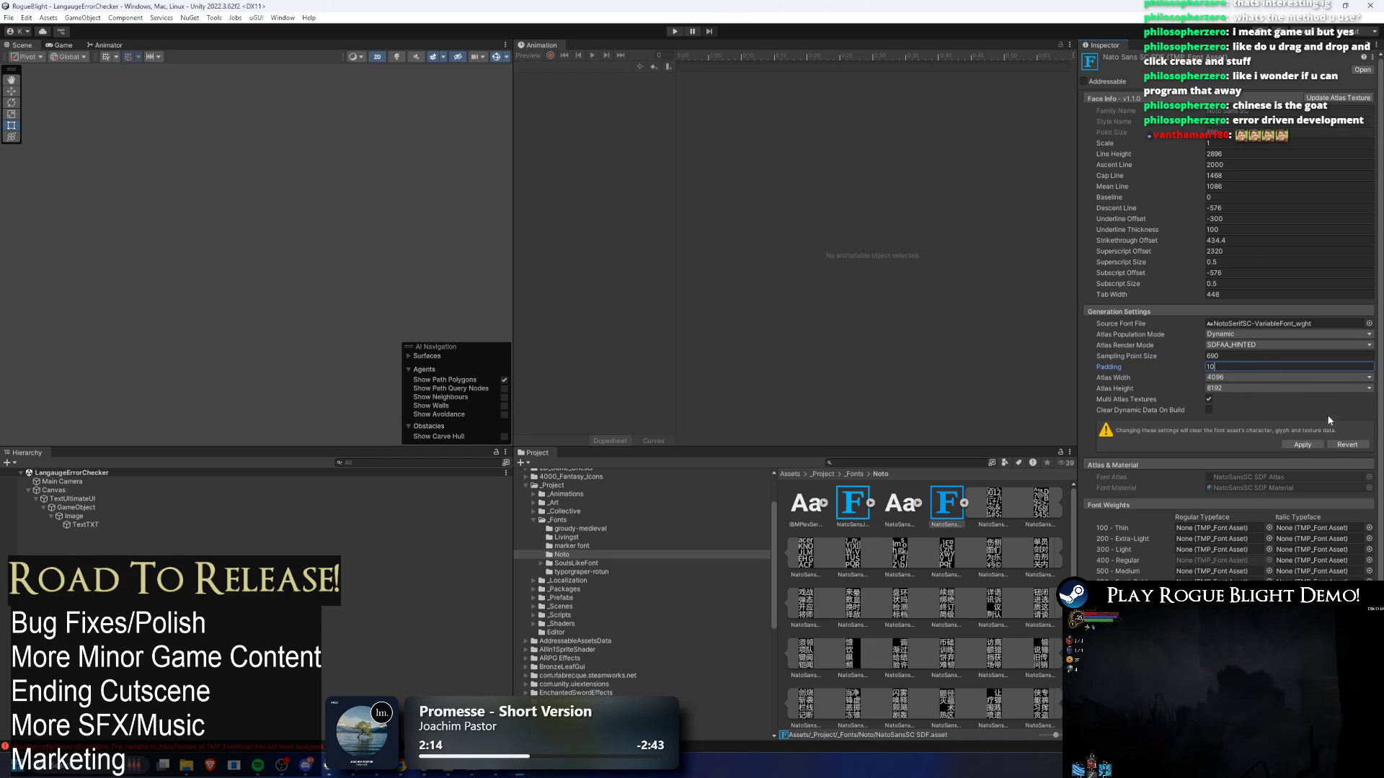
left_click(1310, 445)
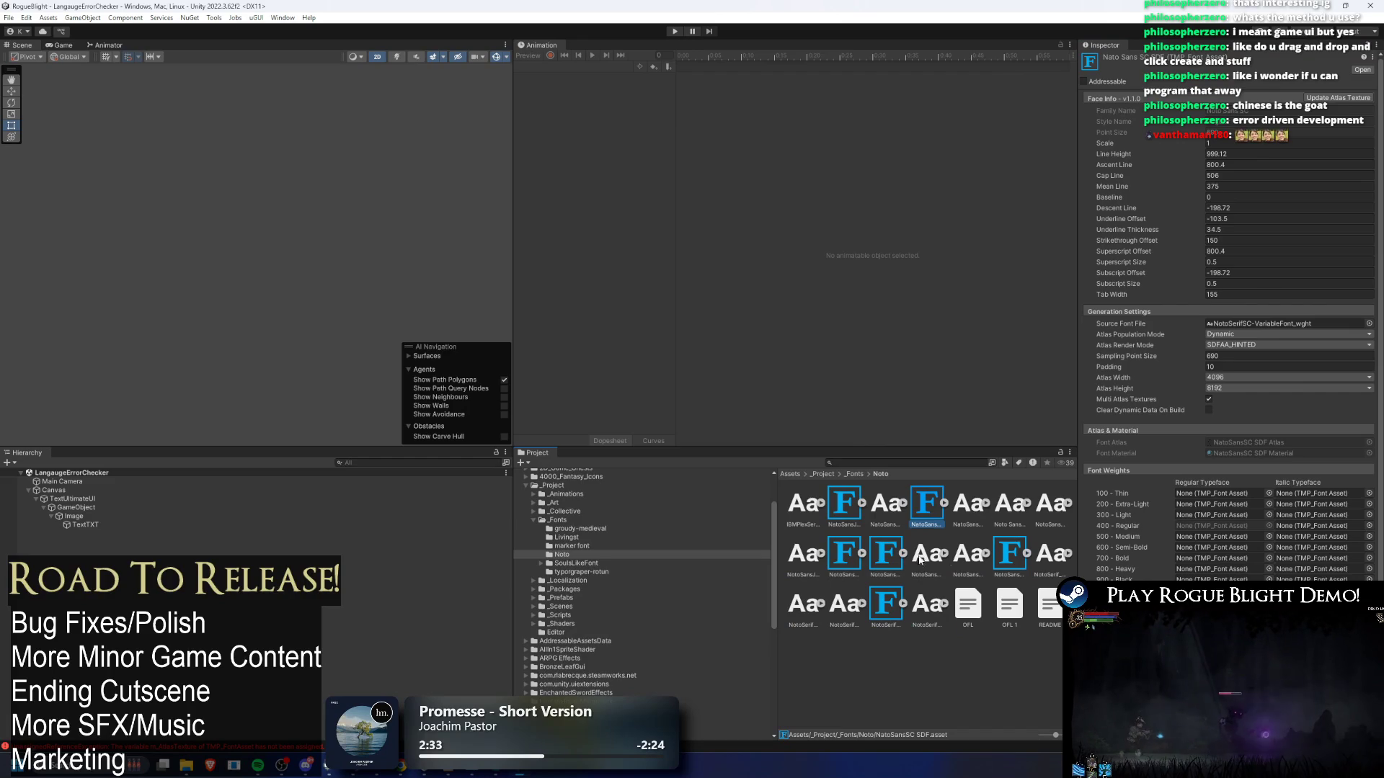
left_click(998, 572)
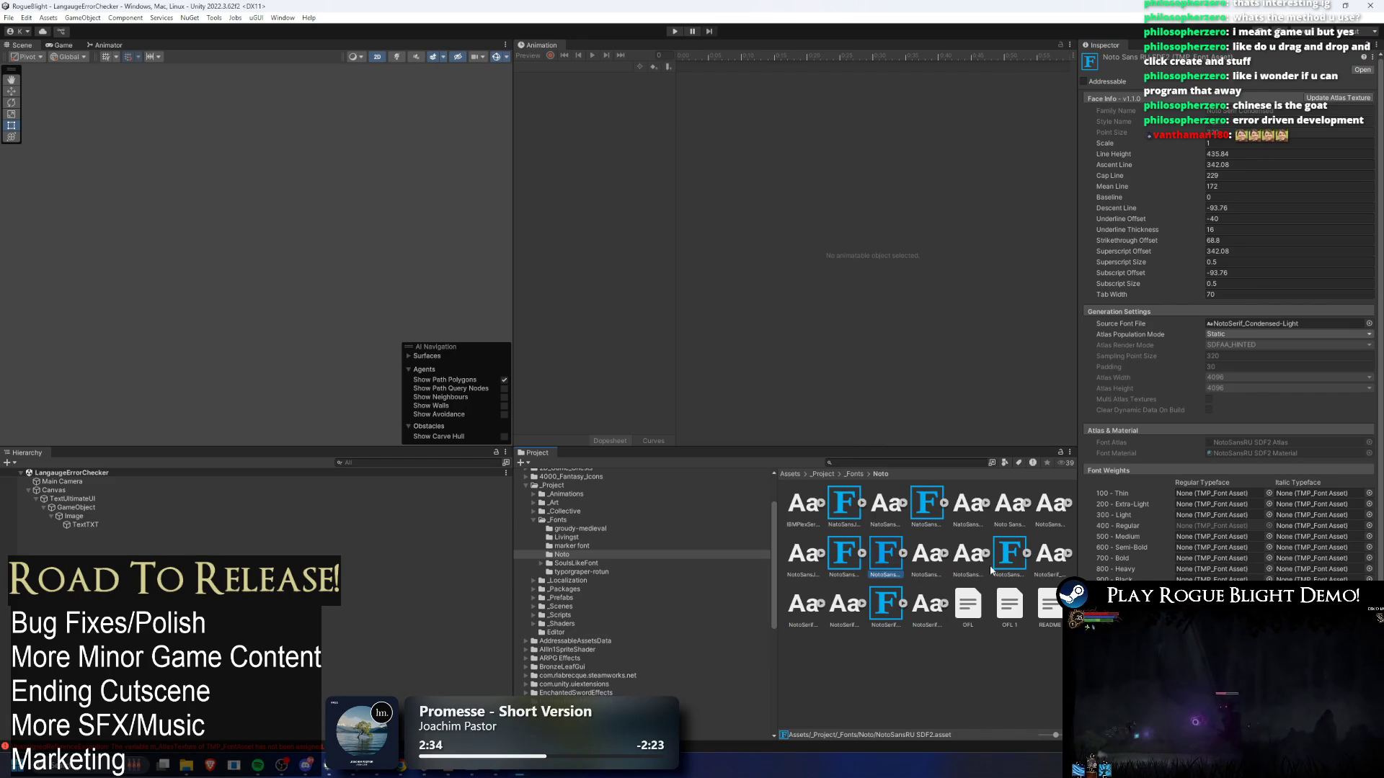
- Apply sampling point size 690 and padding 10 to NotoSansTC-VariableFont_wght SDF
left_click(1240, 356)
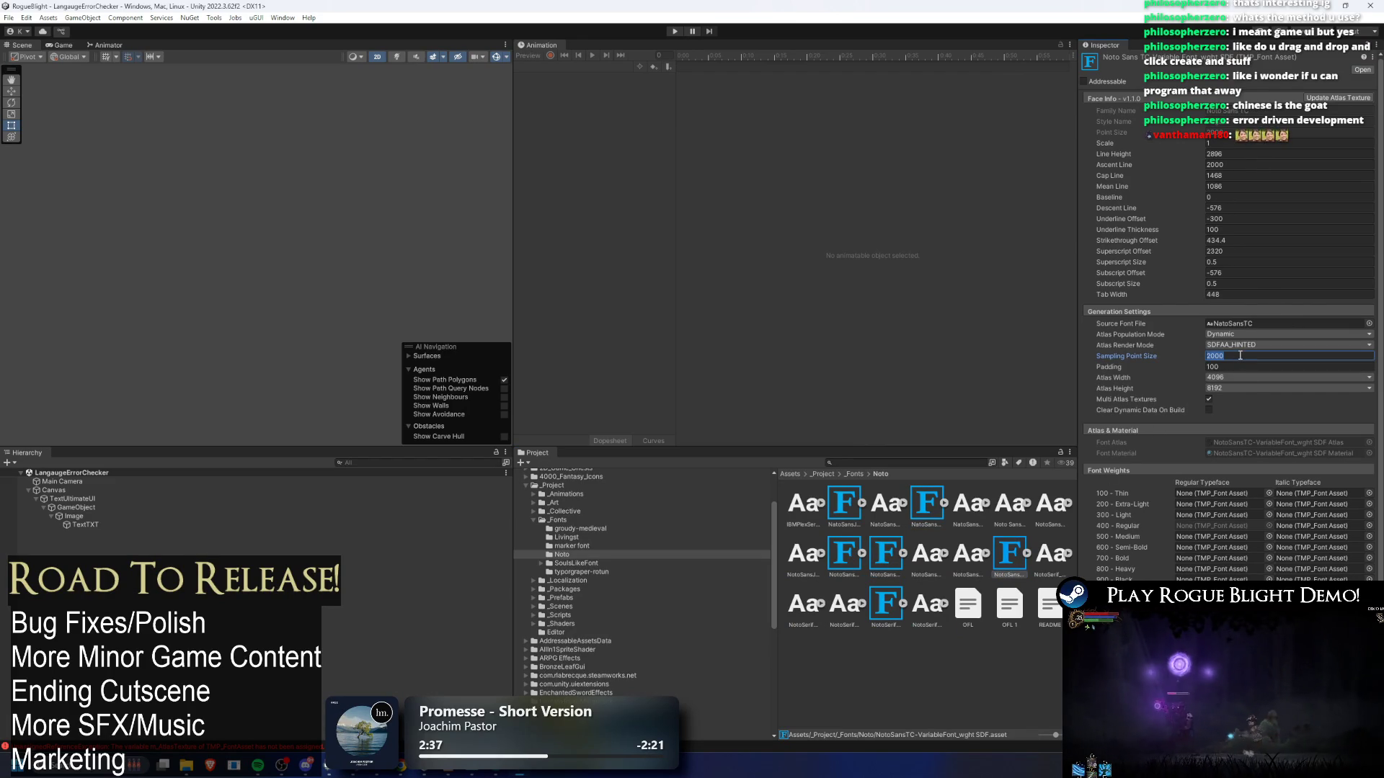
type("690")
key("Tab")
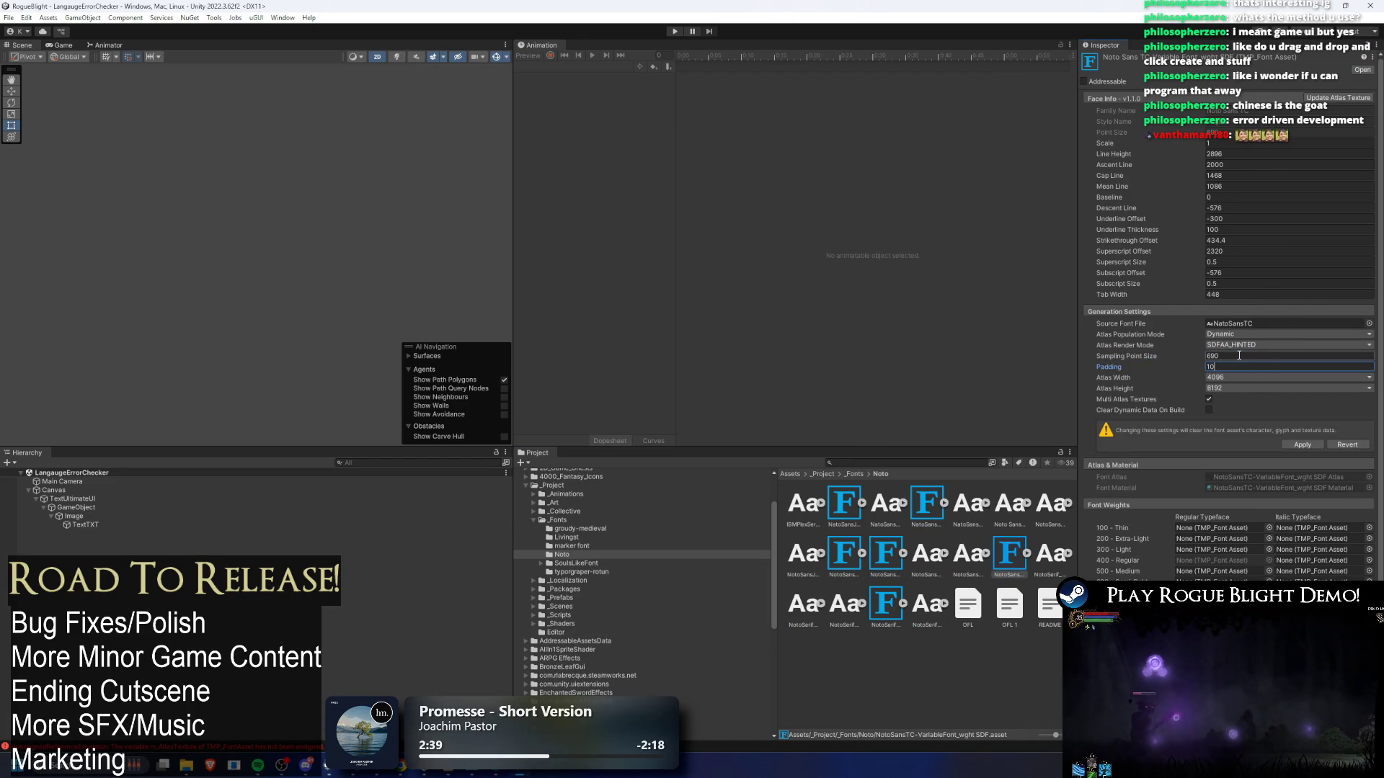
left_click(1303, 445)
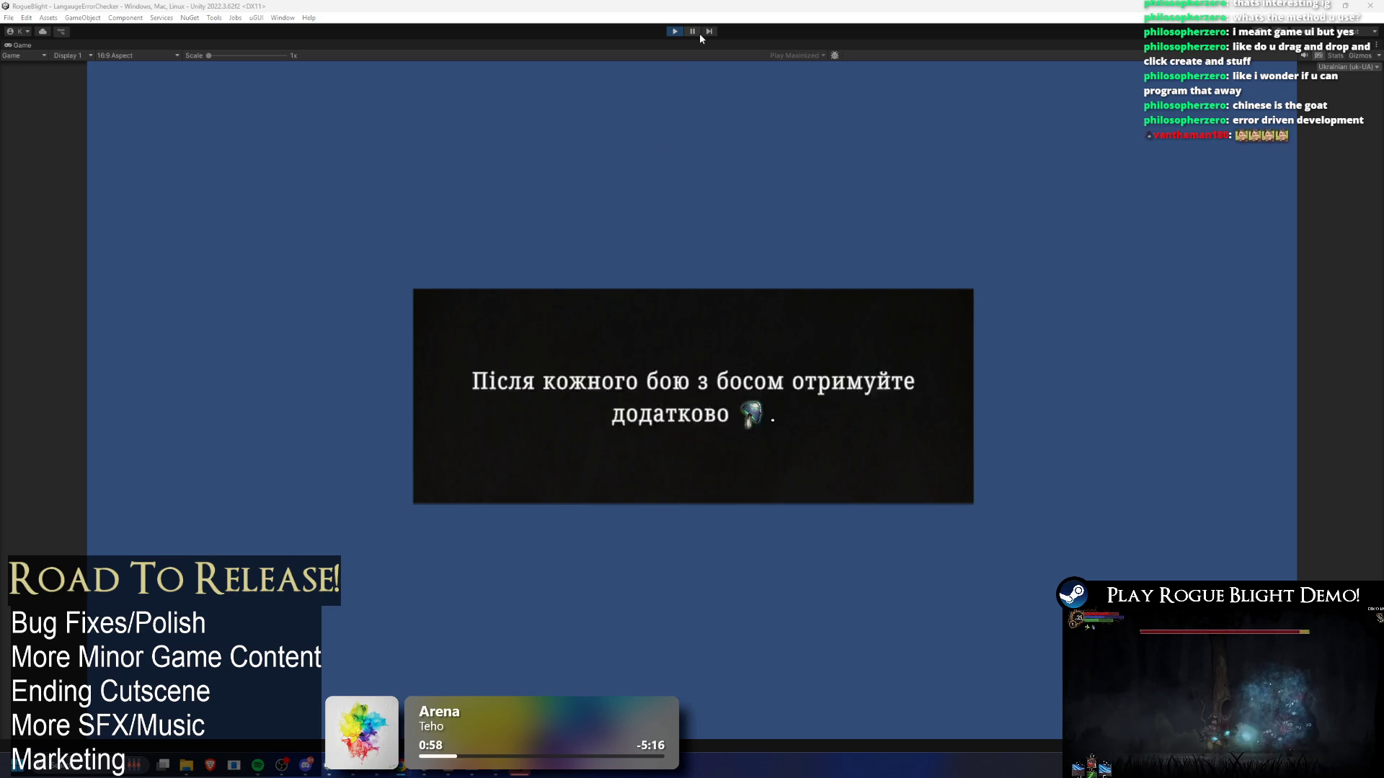
- Exit Play mode, leaving NotoSansTC-VariableFont_wght SDF shown with size 690 and padding 10
left_click(673, 31)
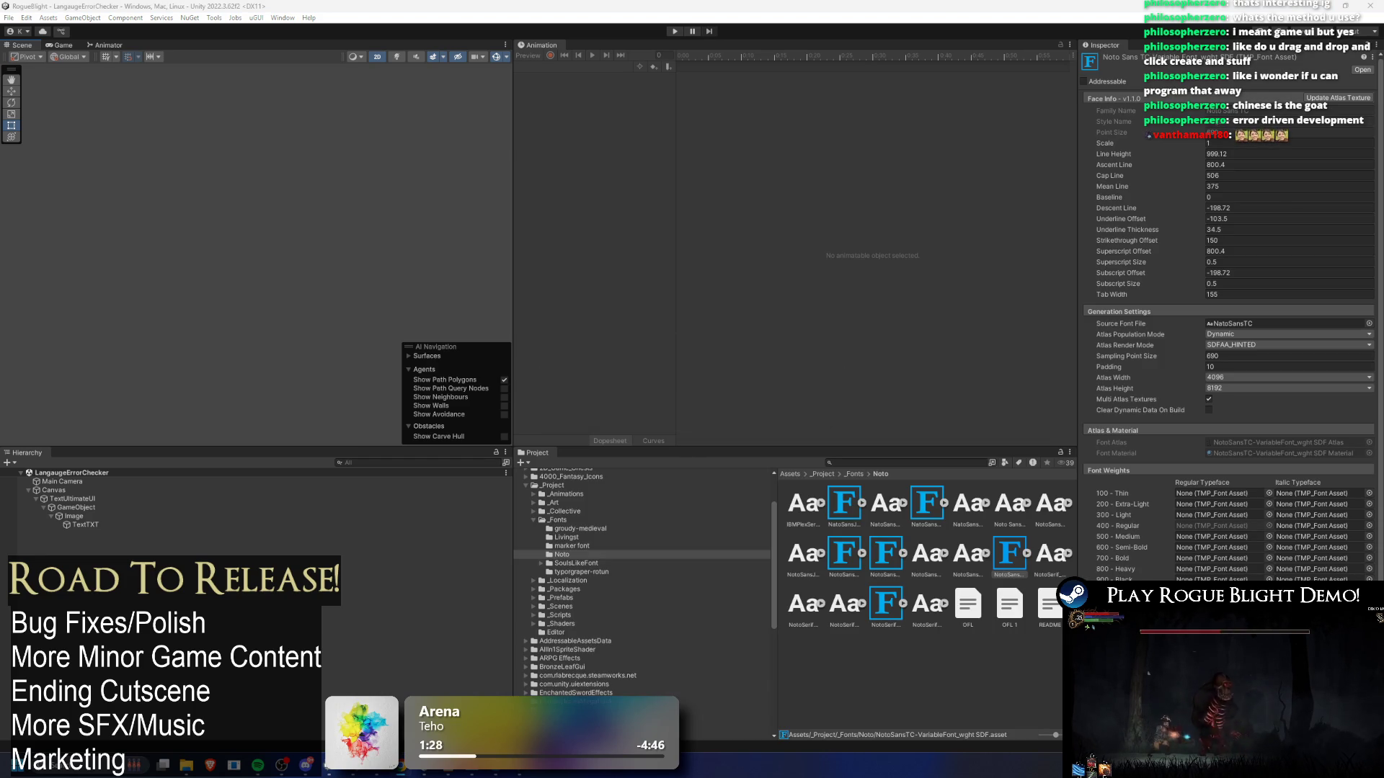
- Search 'start point', open the StartPoint scene and play it to see the Chinese main menu
left_click(870, 462)
type("start point")
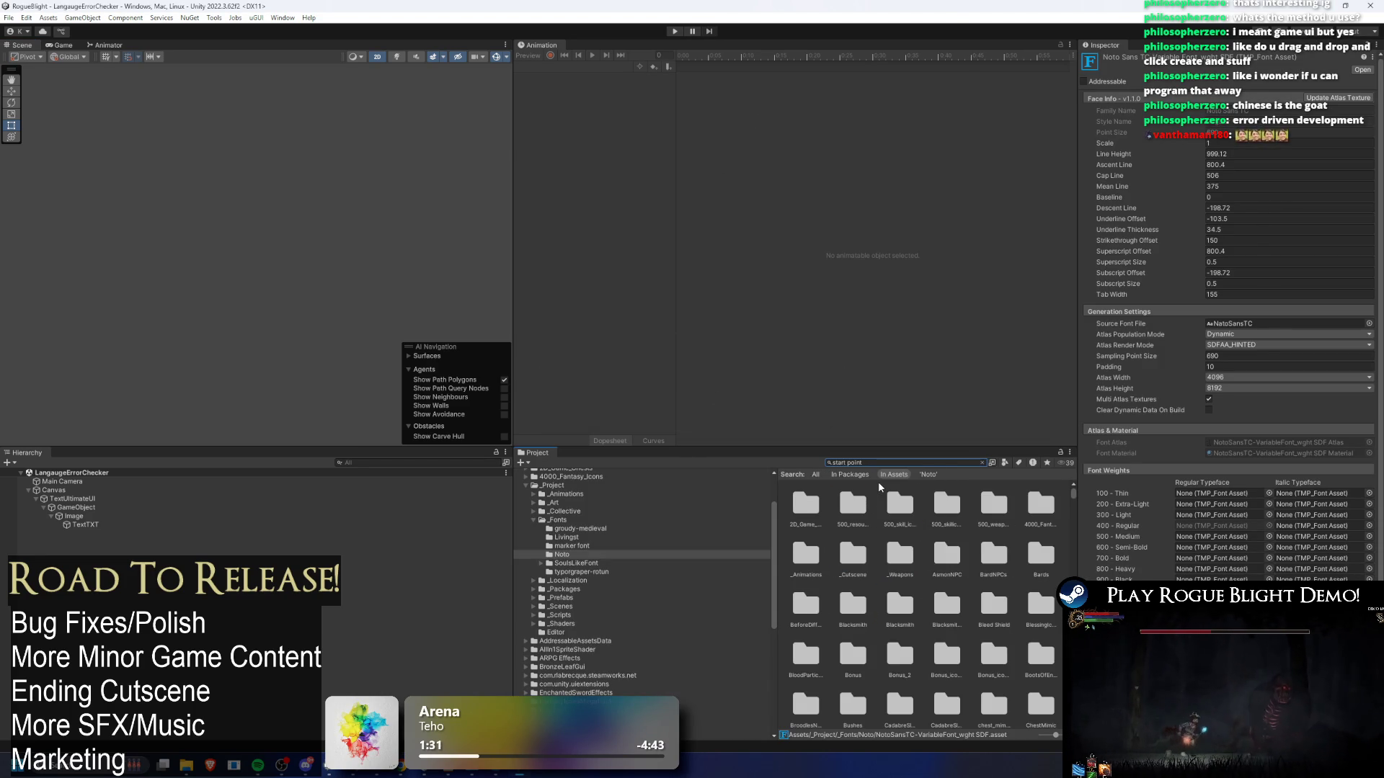
left_click(847, 522)
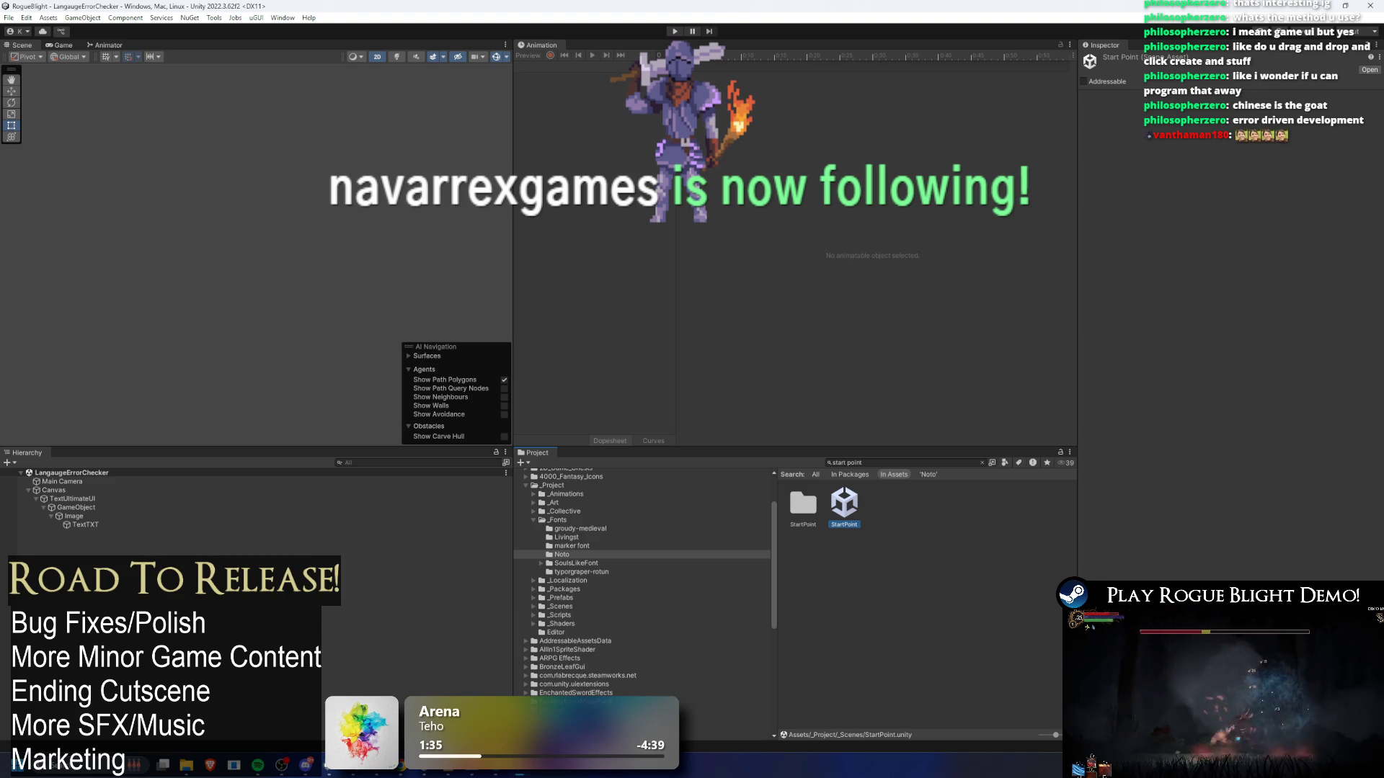
double_click(844, 505)
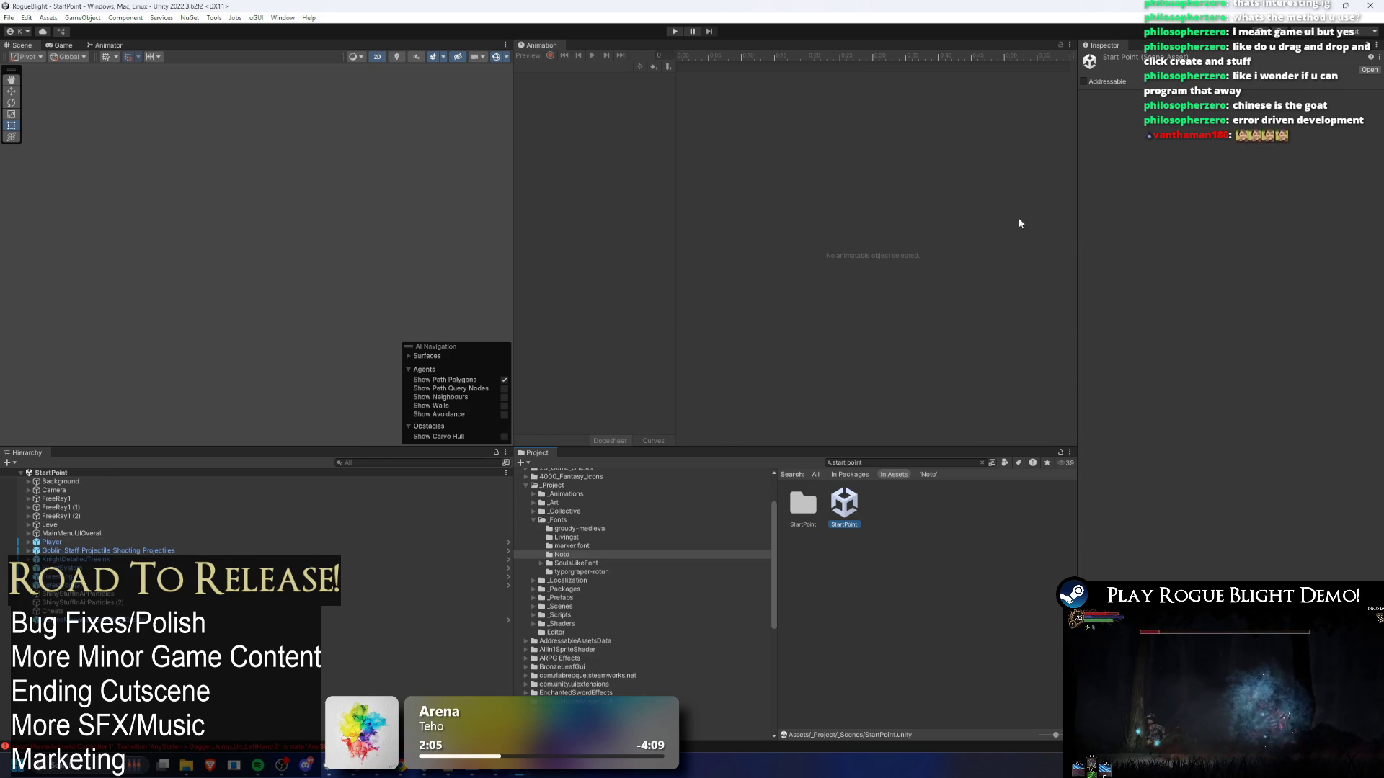
left_click(672, 31)
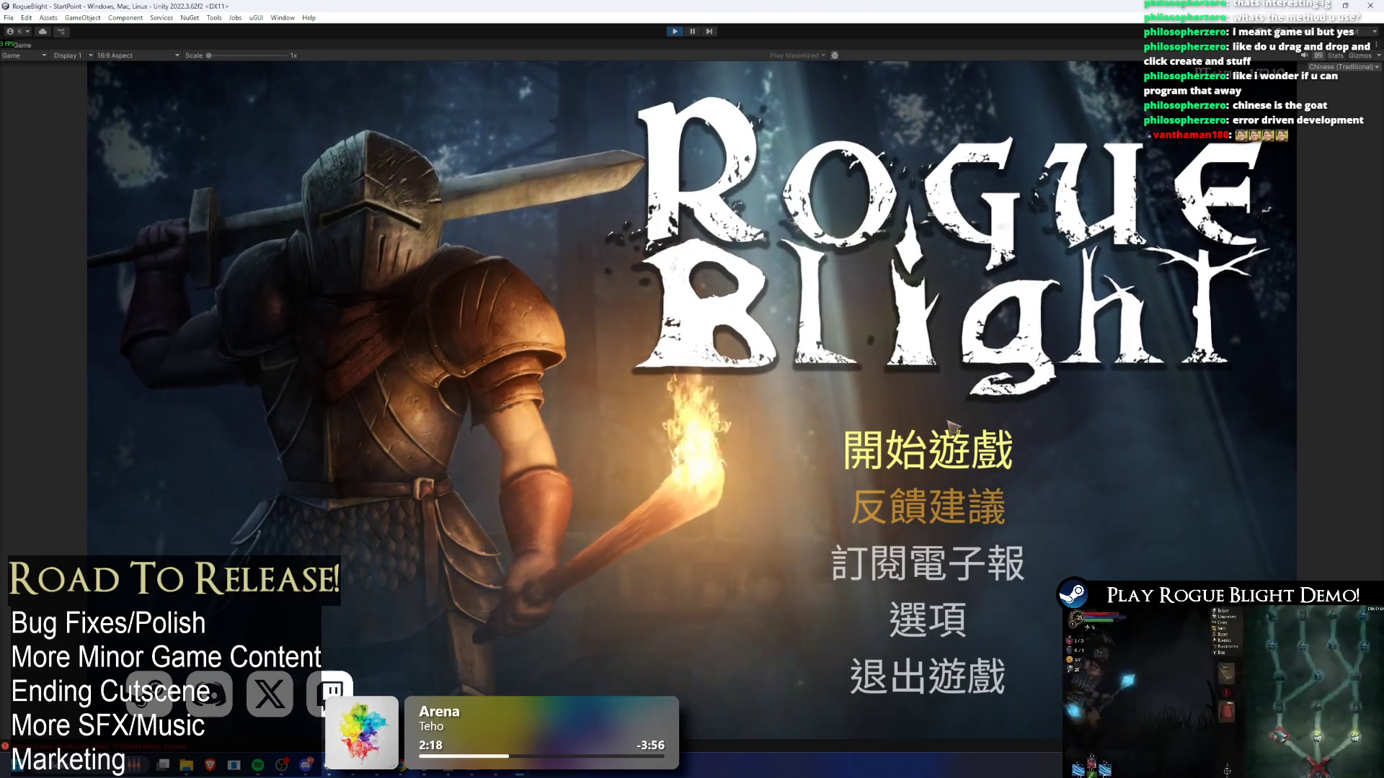
- Load the save slot via 開始遊戲, then choose 放棄挑戰 to leave the forest for the 聖地 camp
left_click(965, 443)
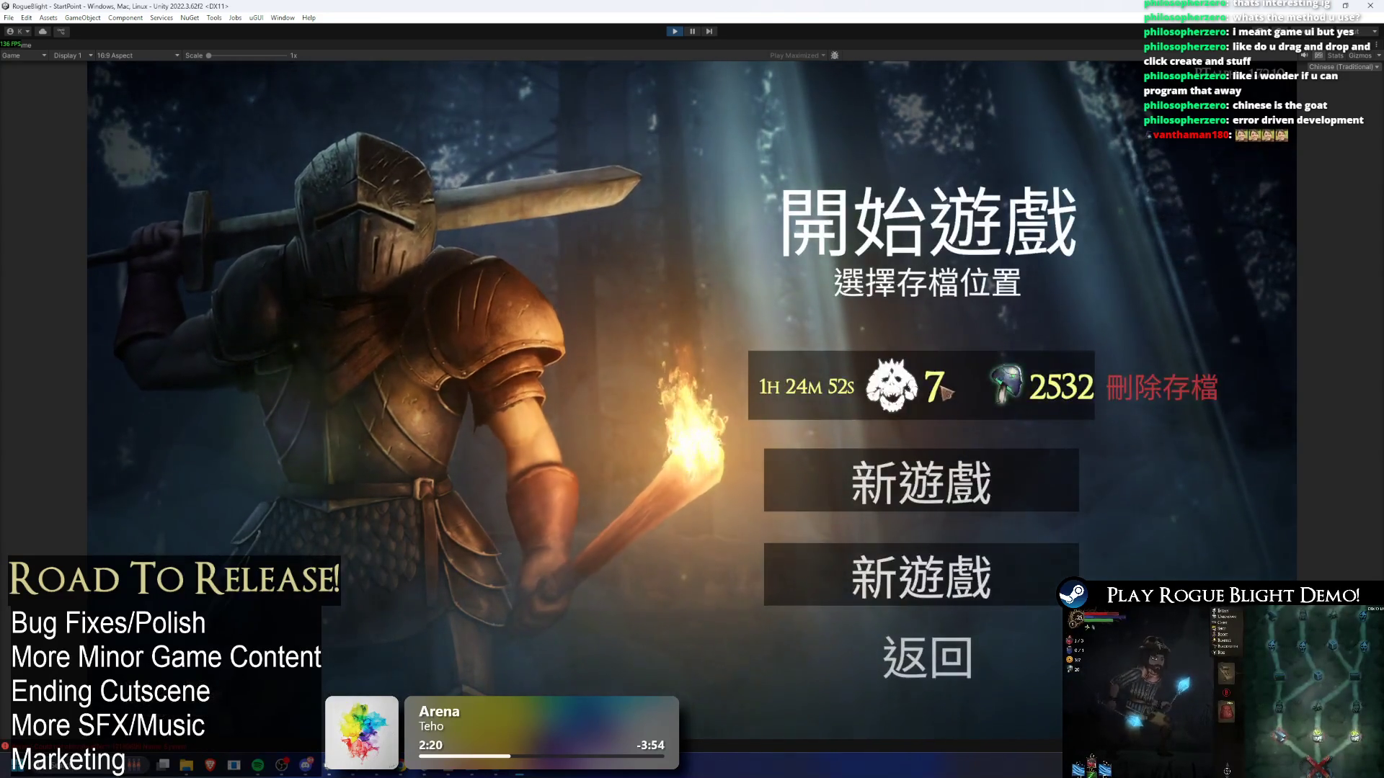
left_click(944, 393)
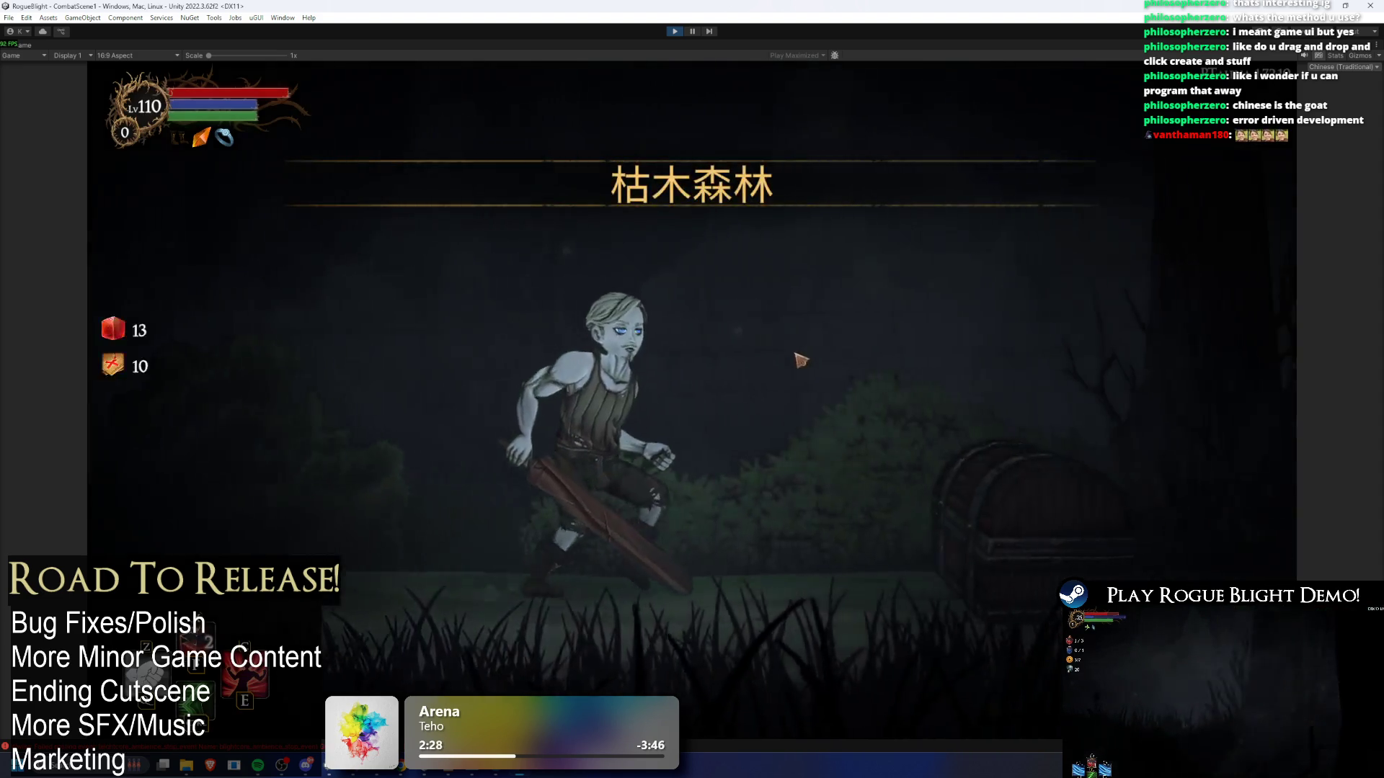
key("Escape")
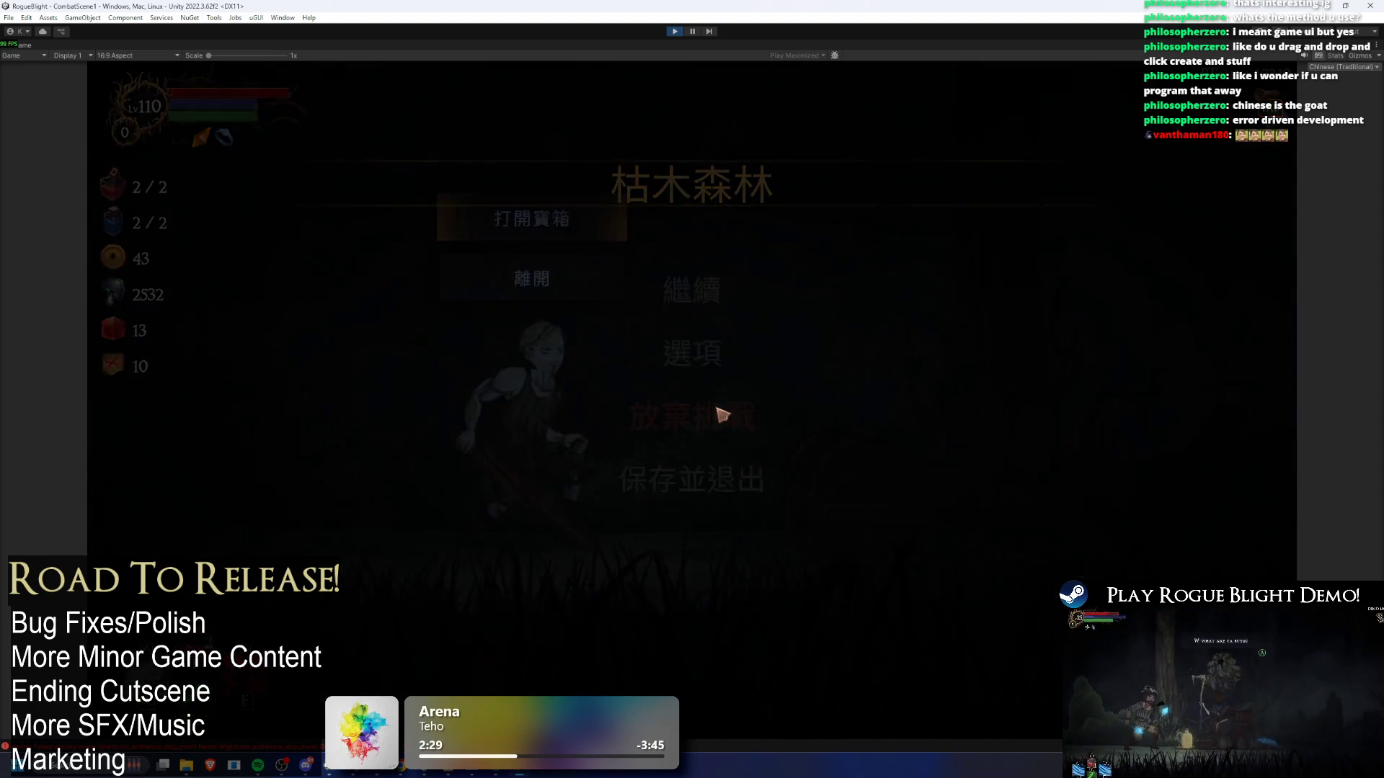
key("Escape")
key("Escape")
left_click(728, 411)
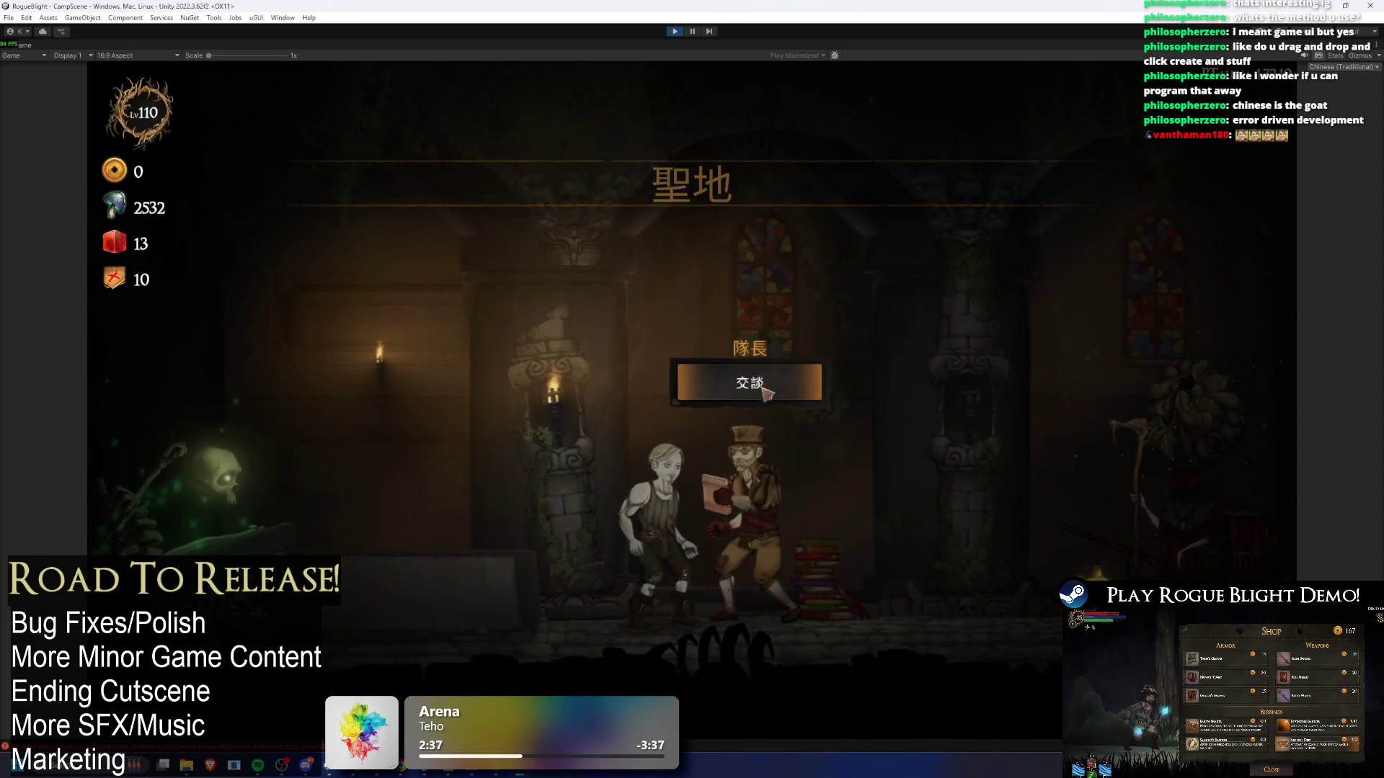
- Talk to the captain, read the 狀態效果解析 explanation, then leave the conversation
left_click(799, 369)
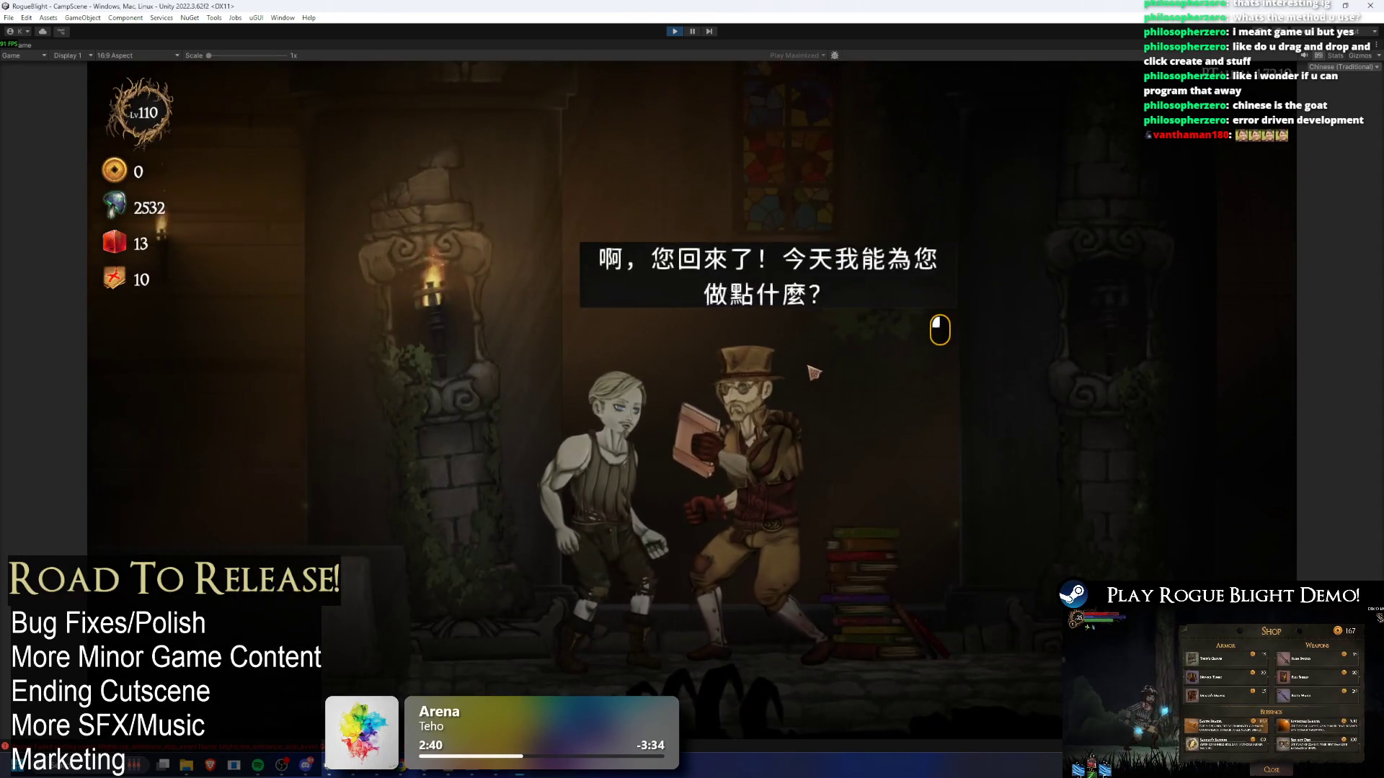
left_click(810, 371)
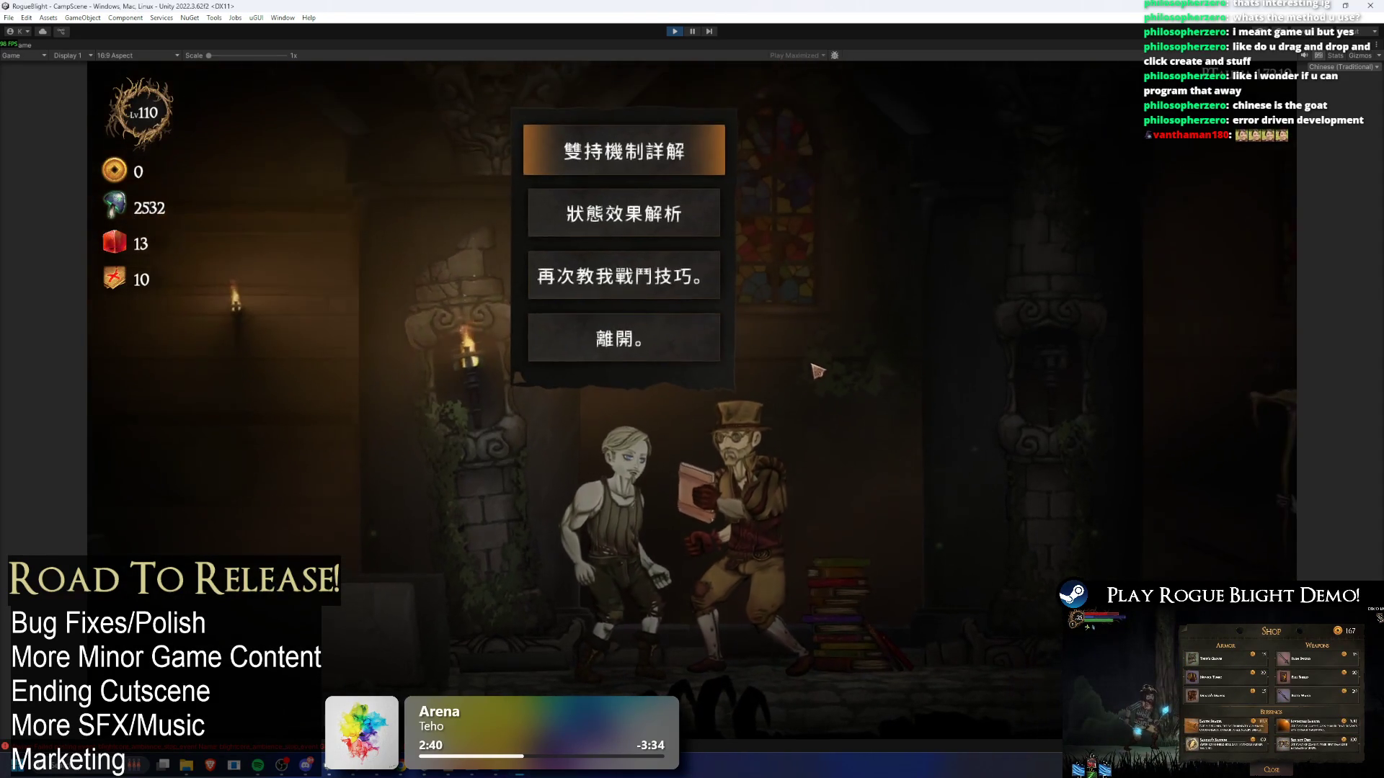
left_click(652, 234)
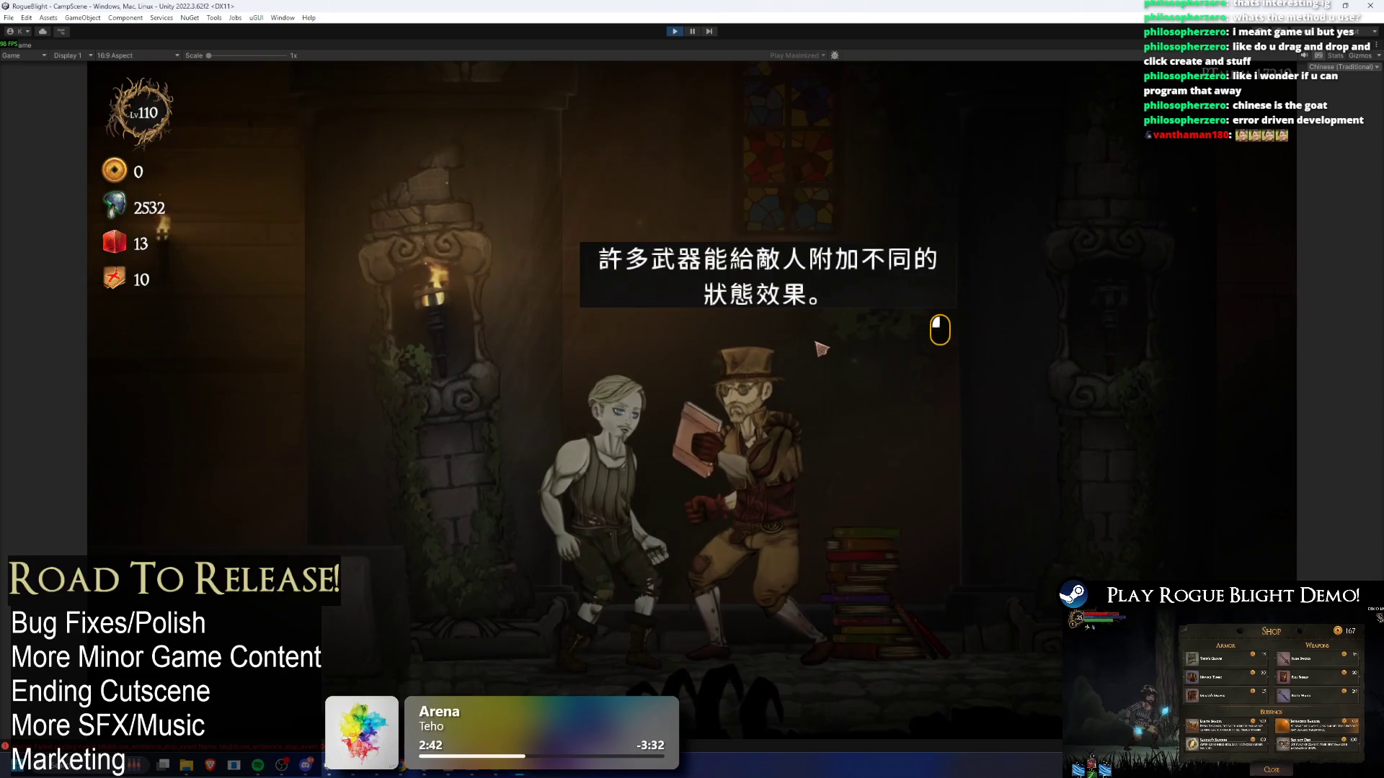
left_click(832, 353)
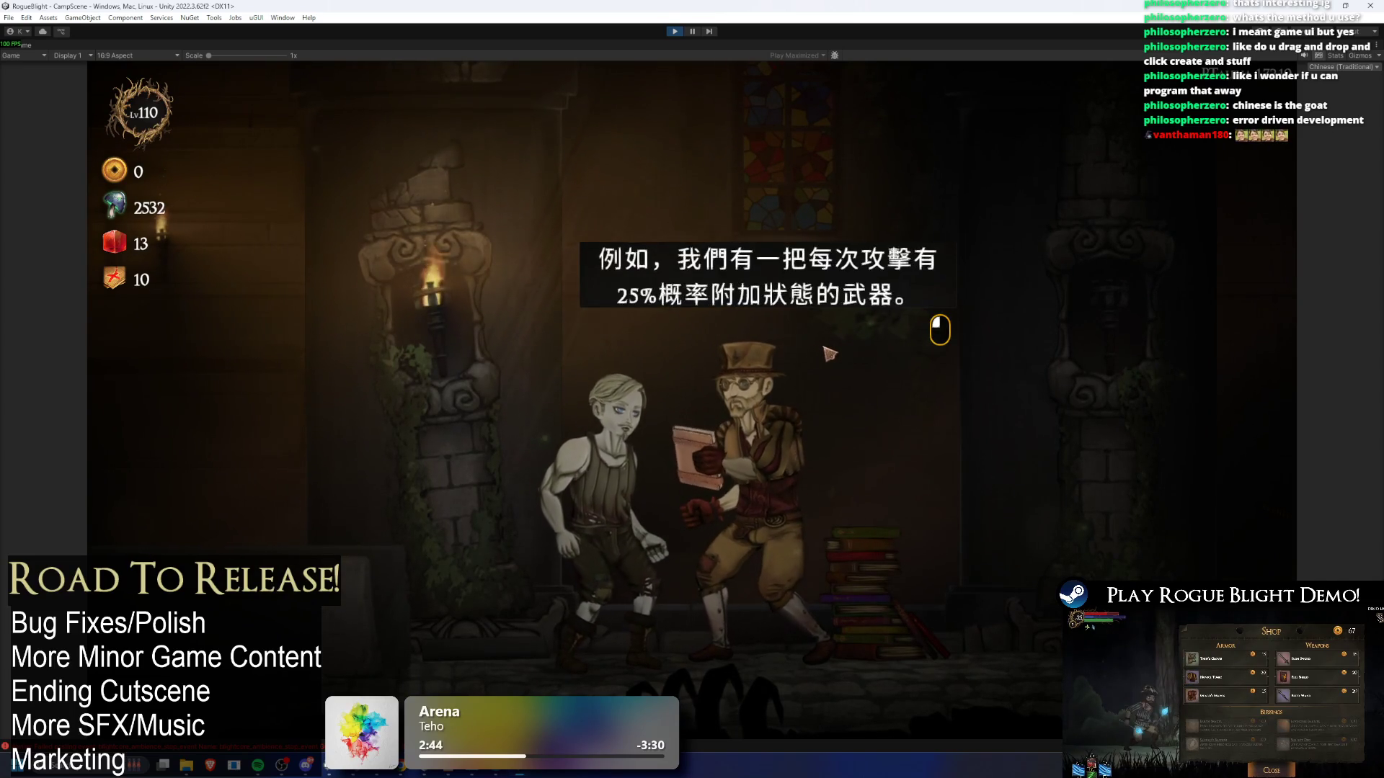
left_click(840, 355)
left_click(848, 359)
left_click(848, 361)
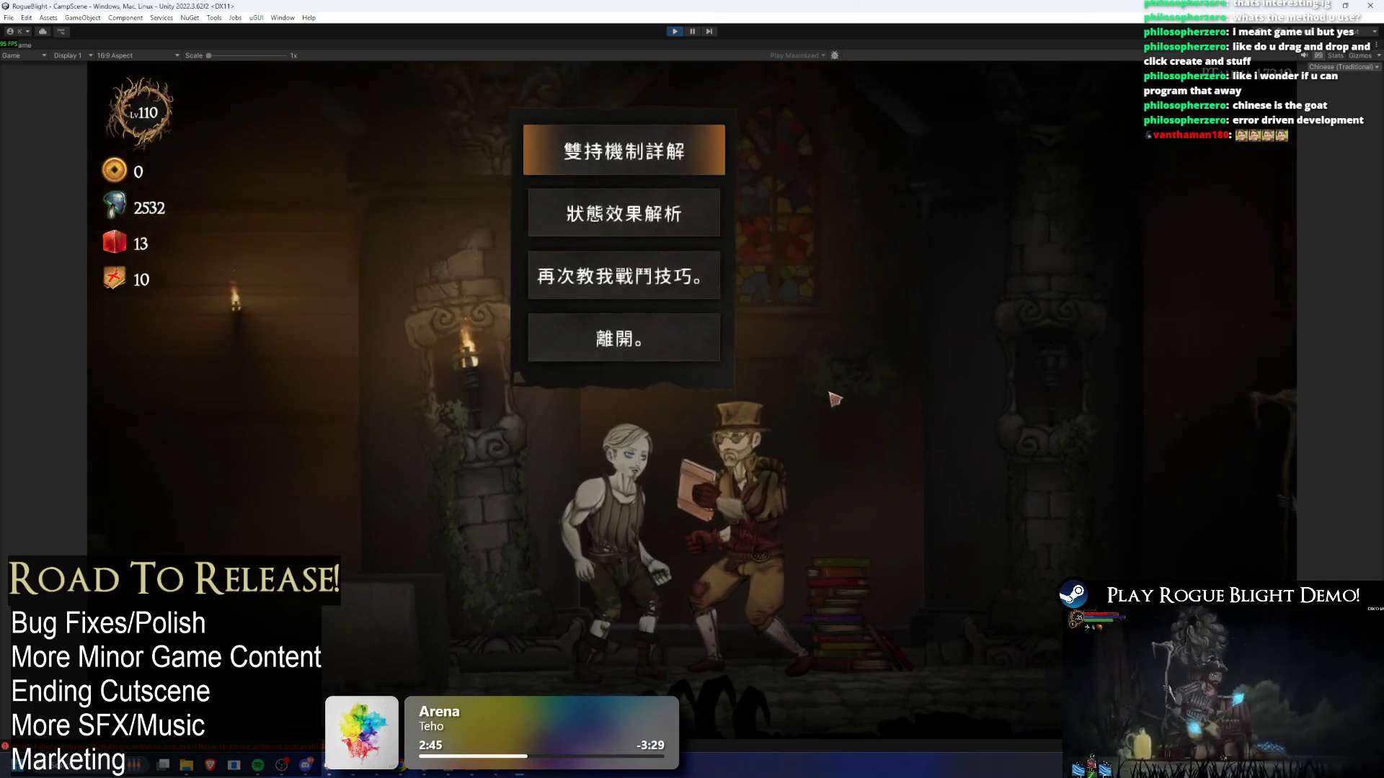
left_click(836, 372)
left_click(937, 368)
- Check the cartographer's map panel and 祝福列表 blessing list, then stop Play mode
key("d")
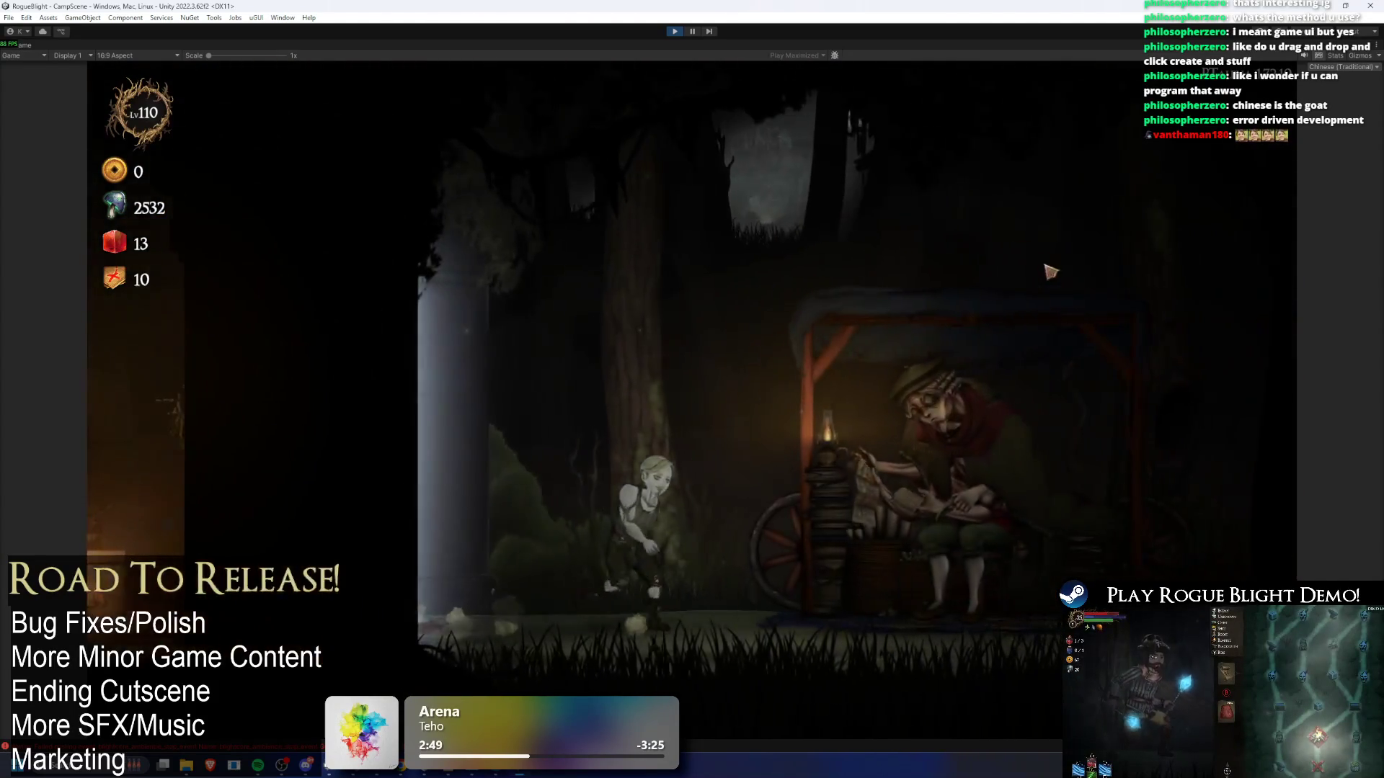
key("e")
left_click(952, 225)
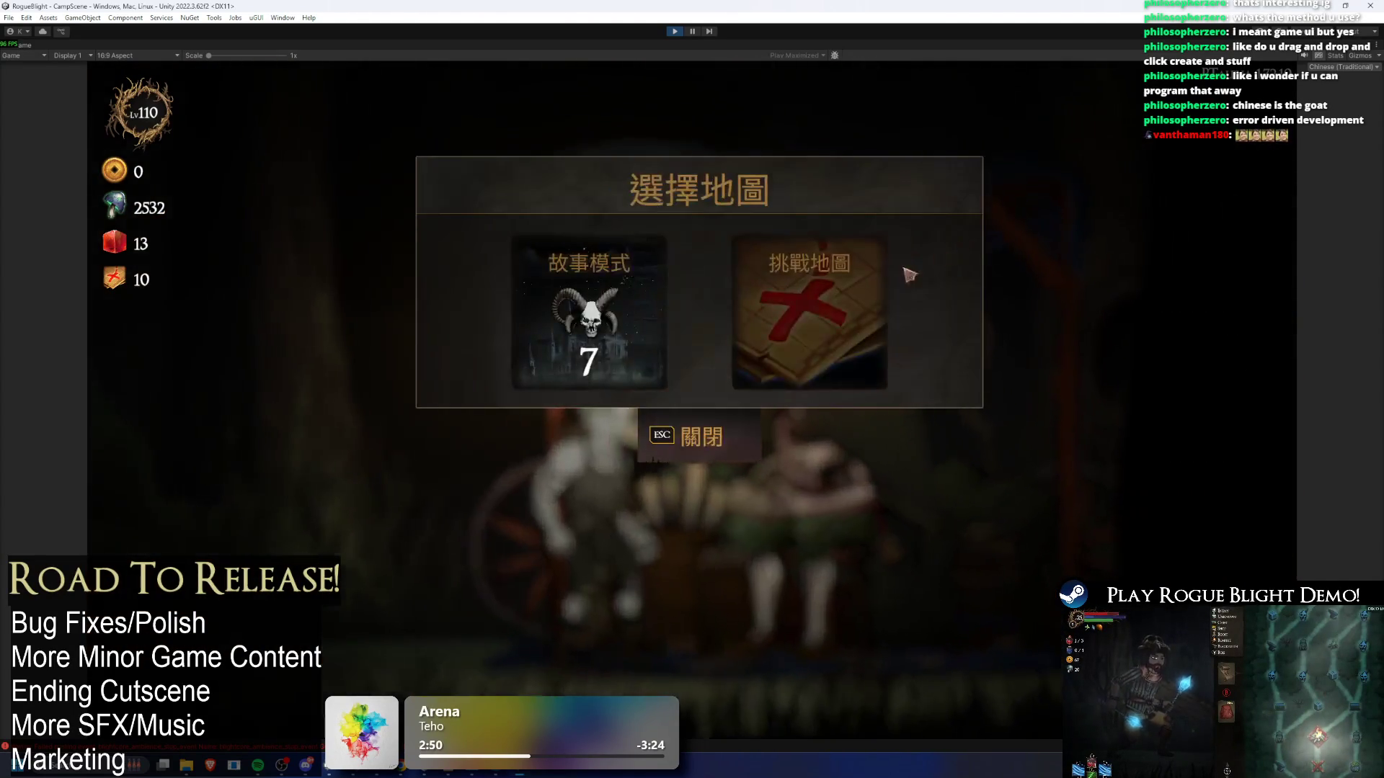
key("Escape")
left_click(905, 268)
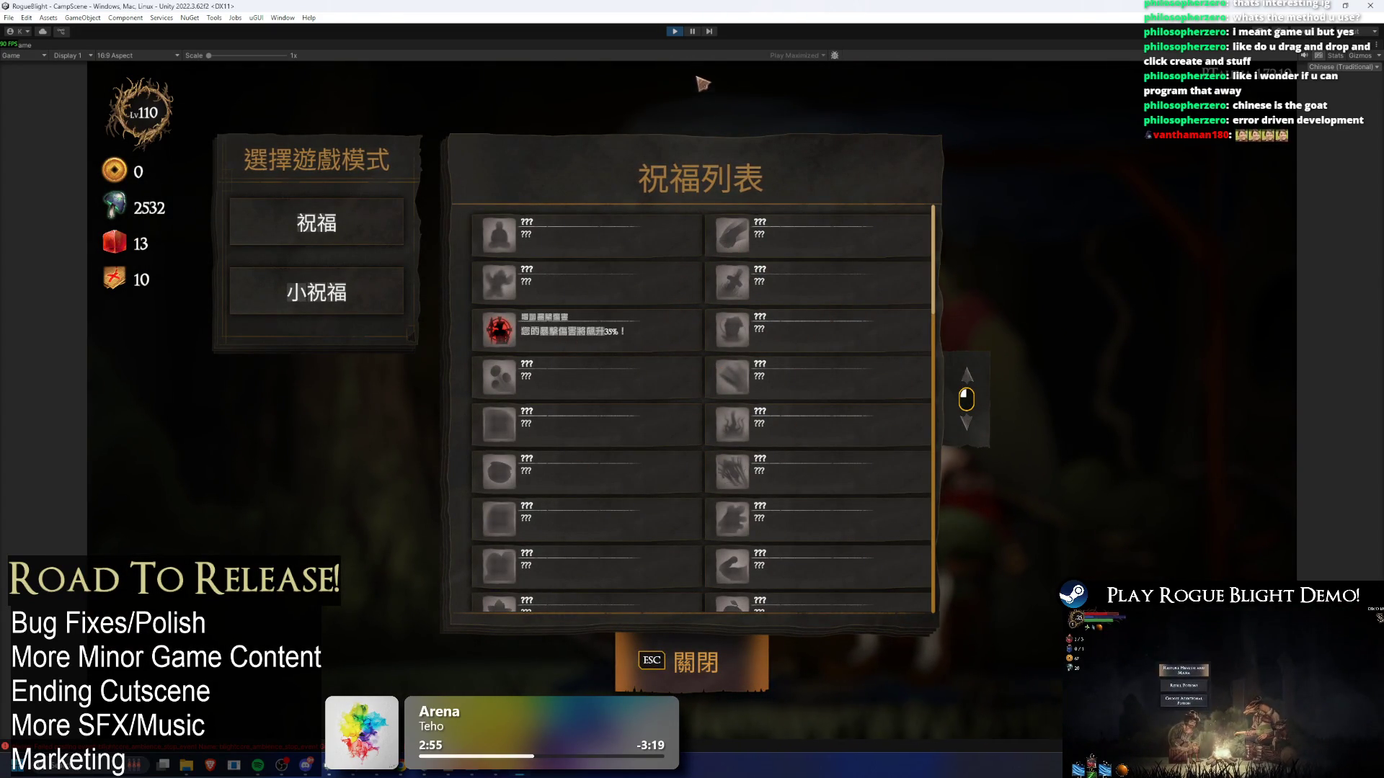
left_click(676, 32)
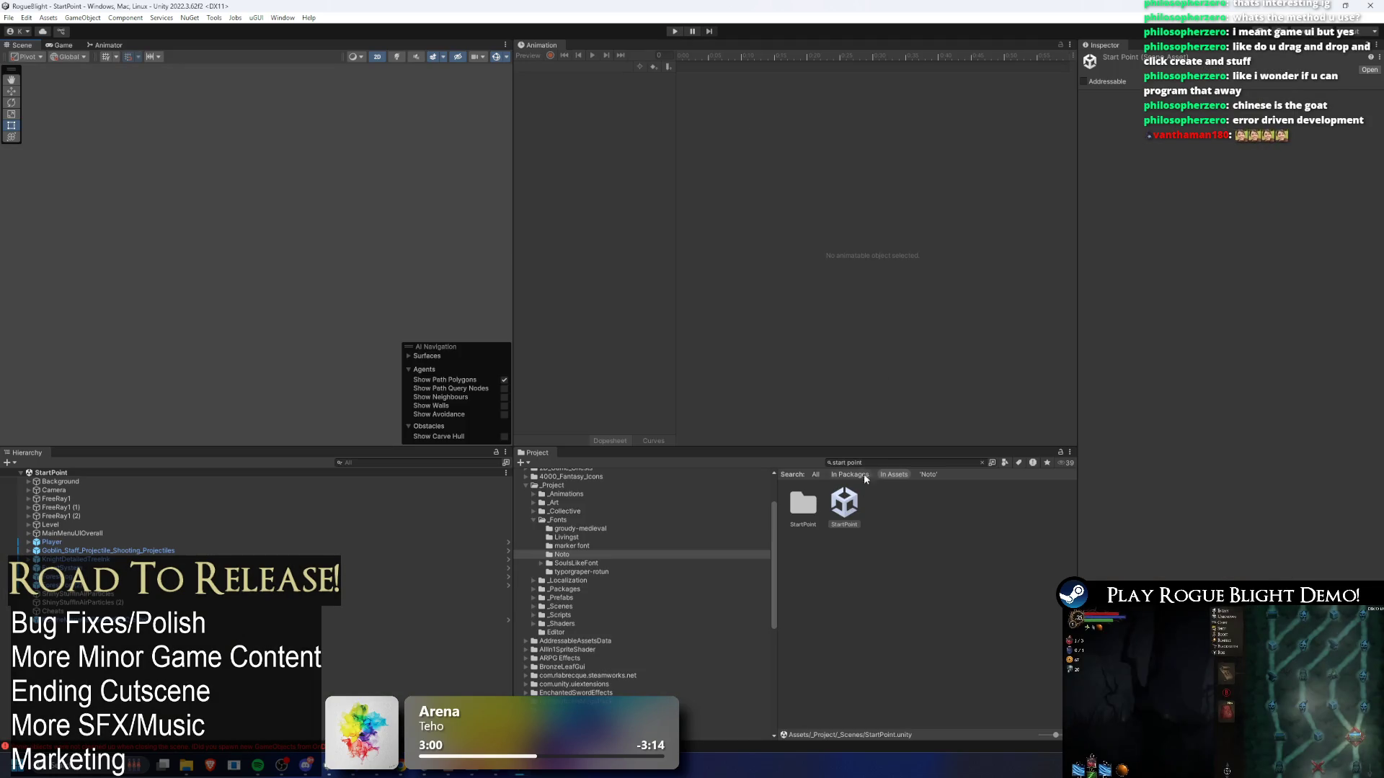
- Search the Project window for 'tc', then 'TODO', and clear the search
left_click(906, 461)
key("BackSpace")
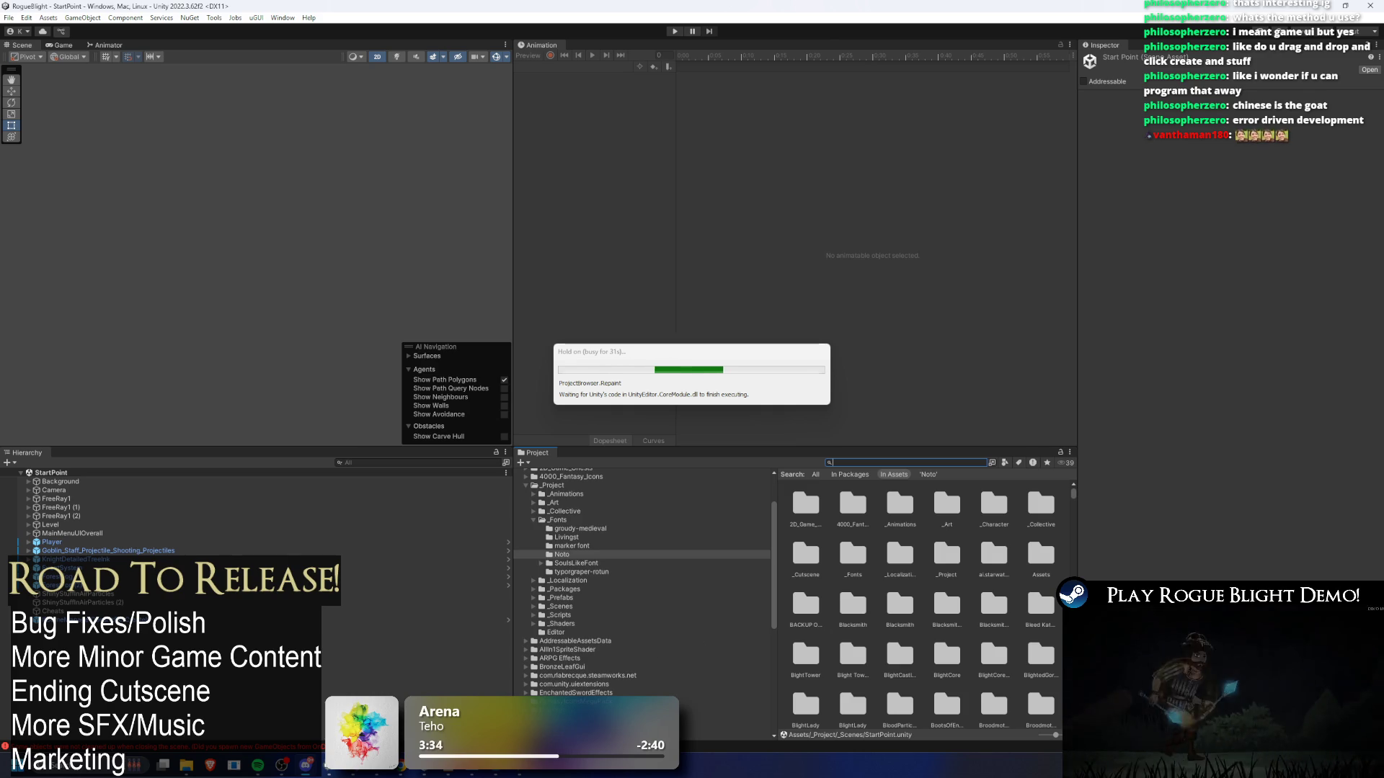
type("tc")
left_click(873, 462)
type("TODO")
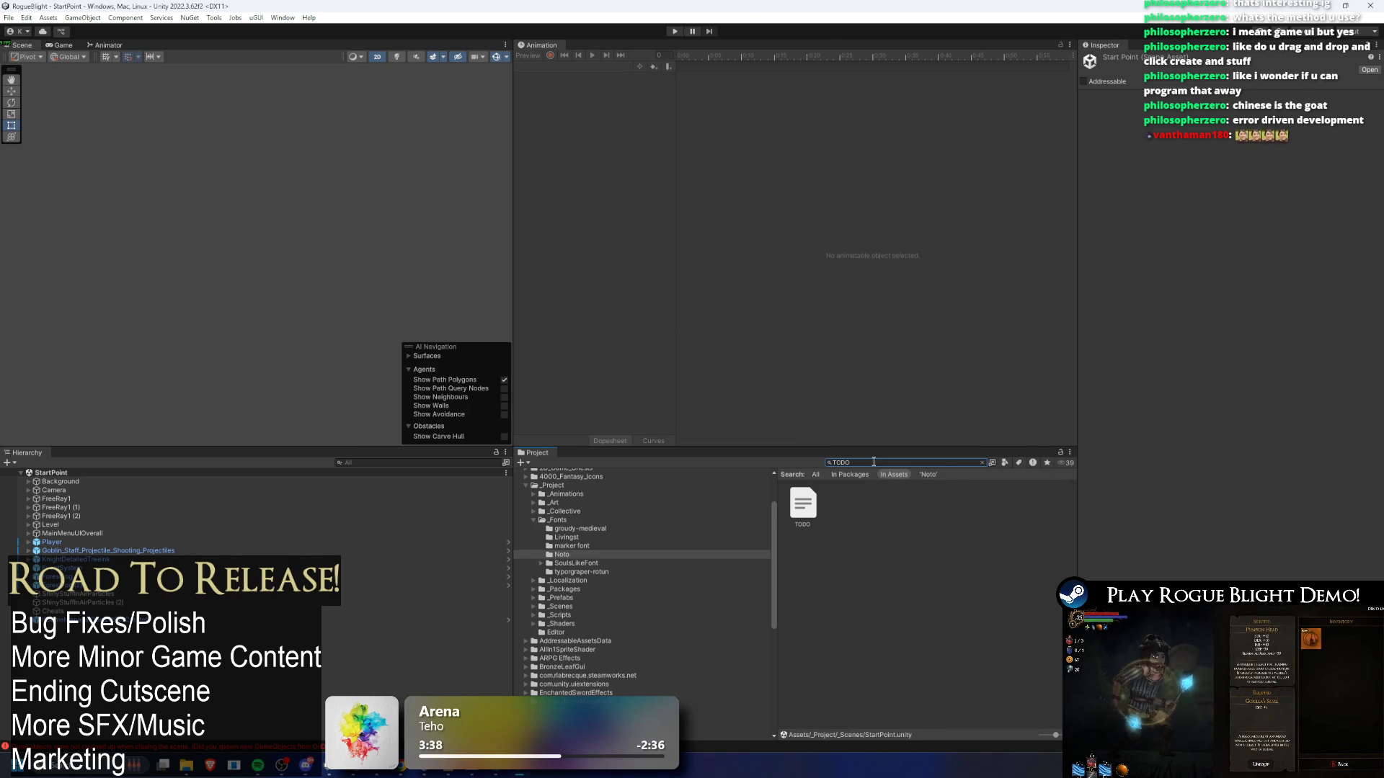
key("Escape")
- In SoulsLikeFont, review the WISHLIST NOW through CURRENCY font assets' settings
left_click(845, 509)
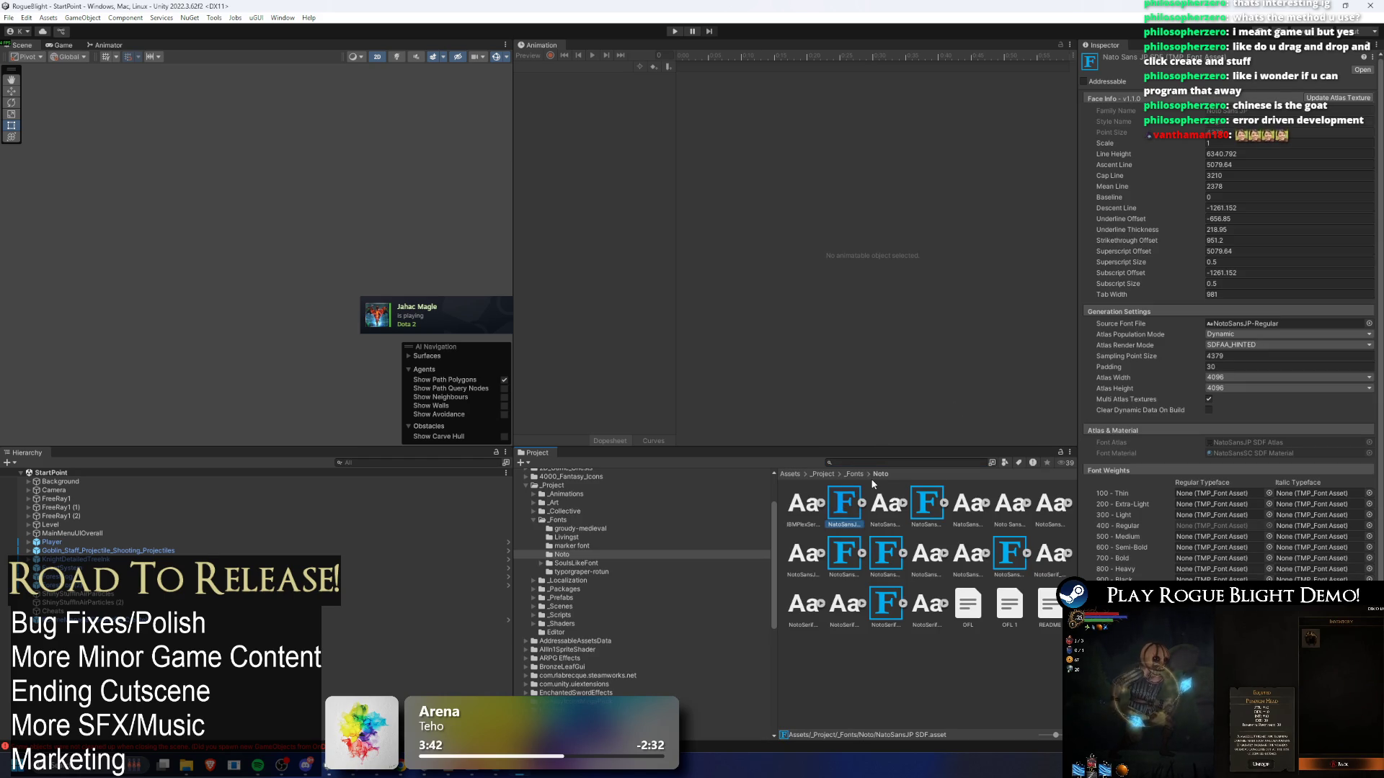
left_click(850, 474)
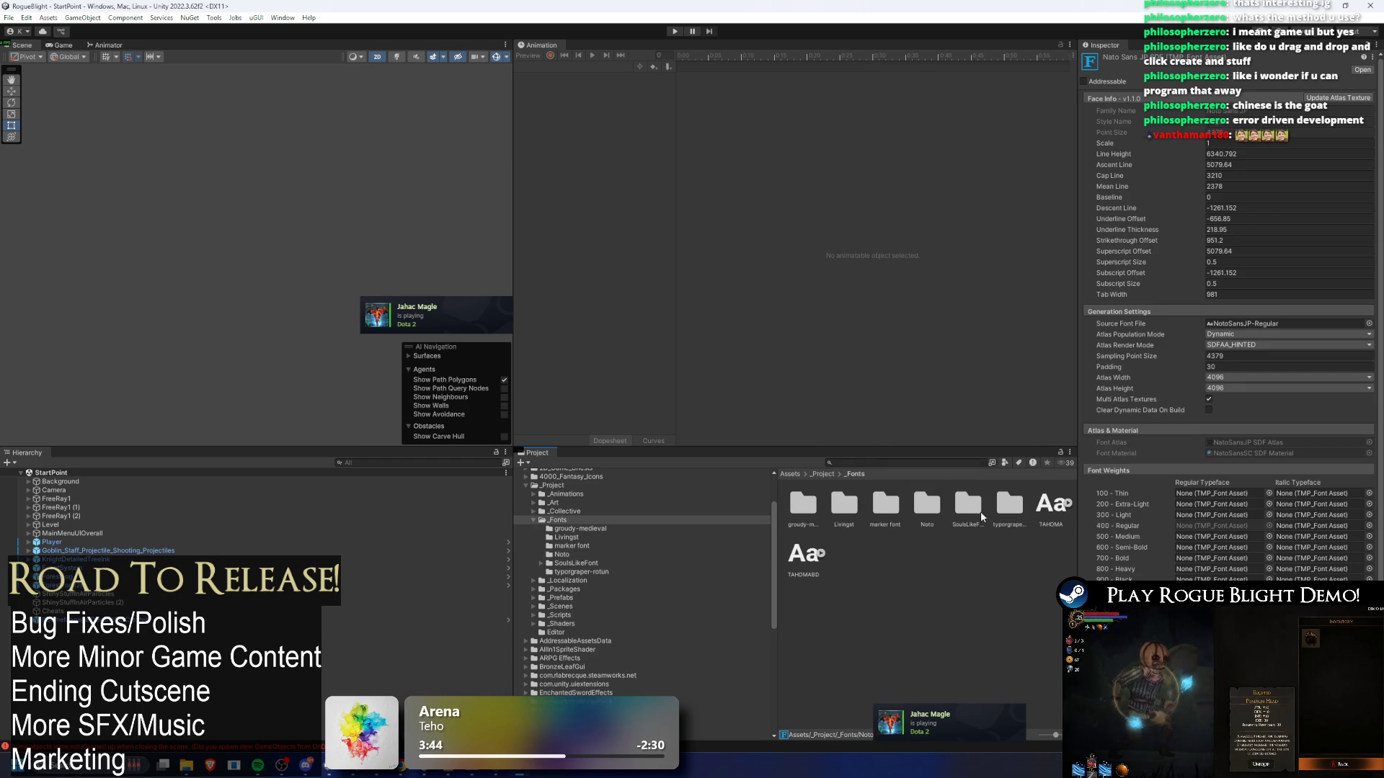
double_click(968, 504)
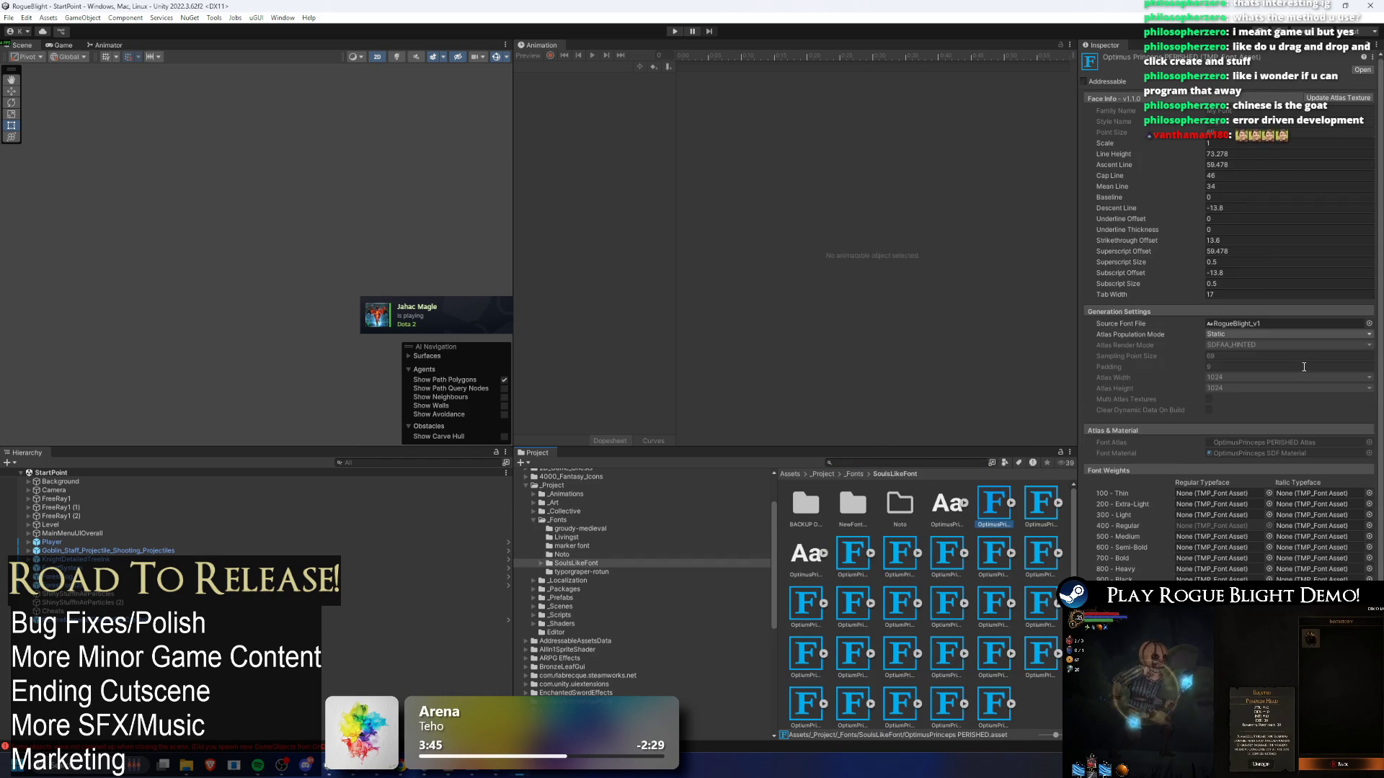
scroll(1215, 346, "down", 5)
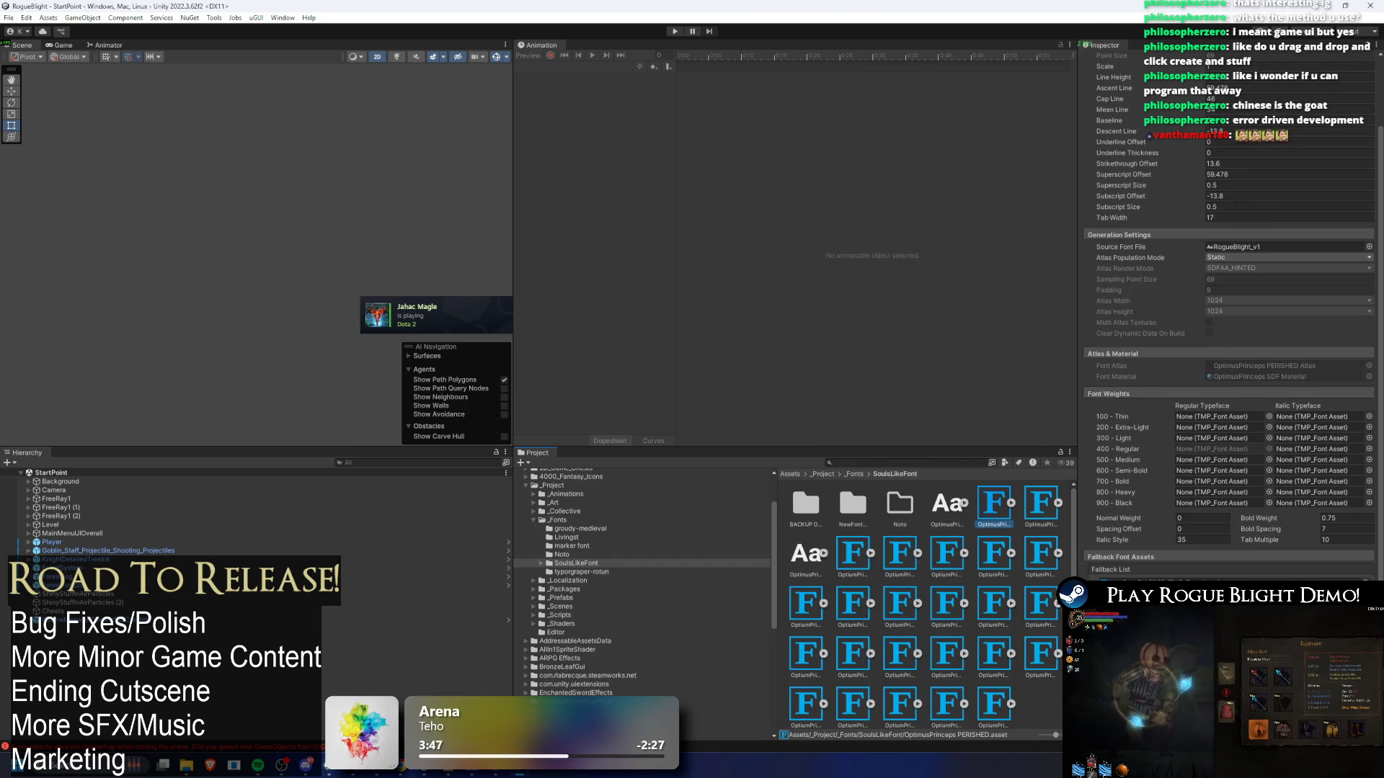
left_click(1041, 508)
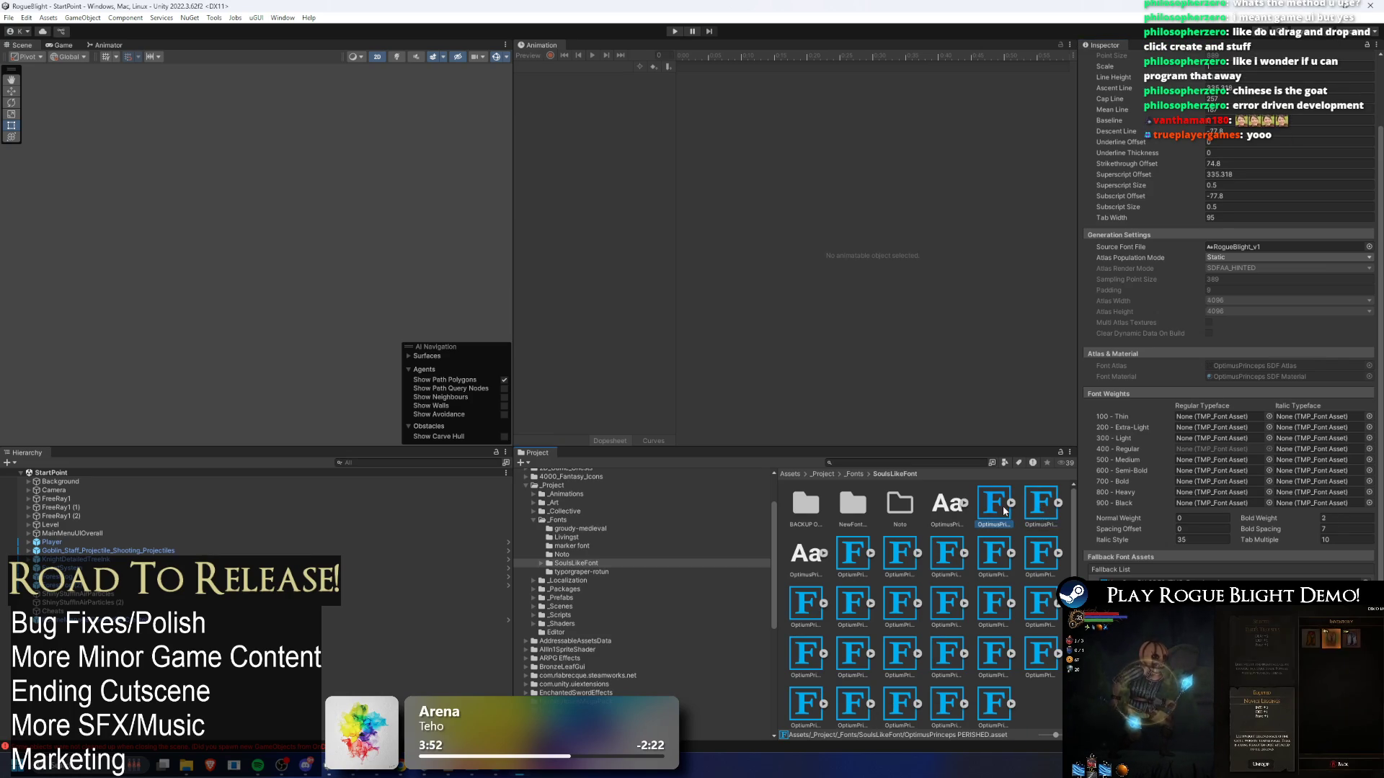
left_click(852, 555)
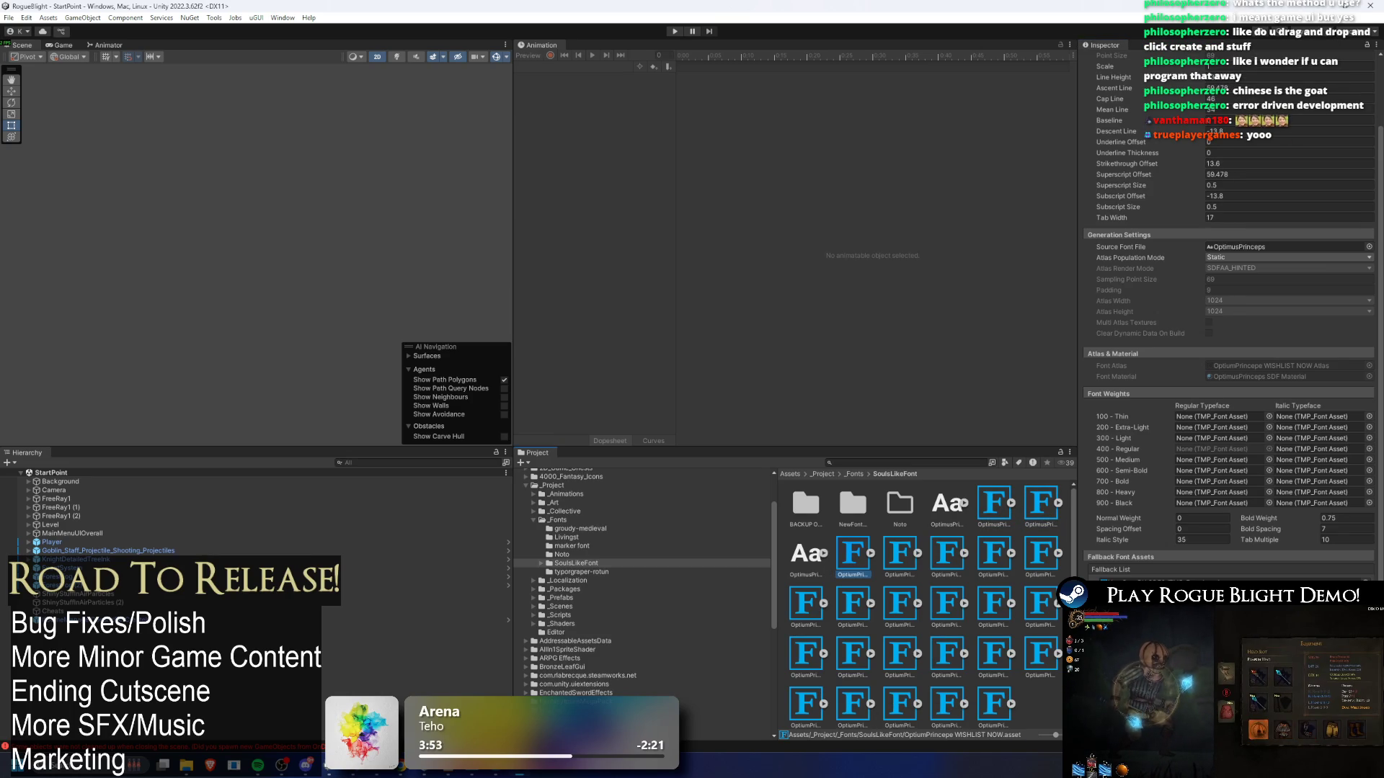
left_click(900, 555)
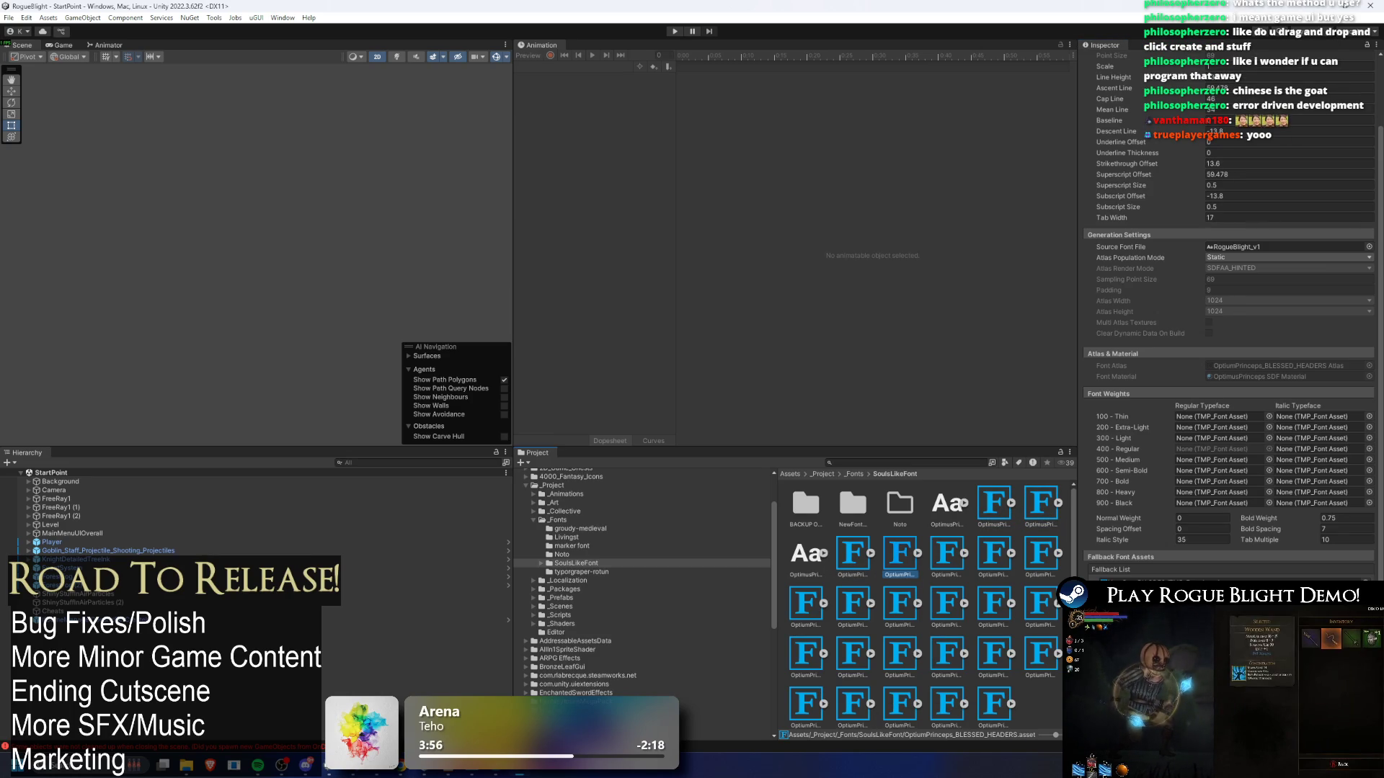
left_click(953, 556)
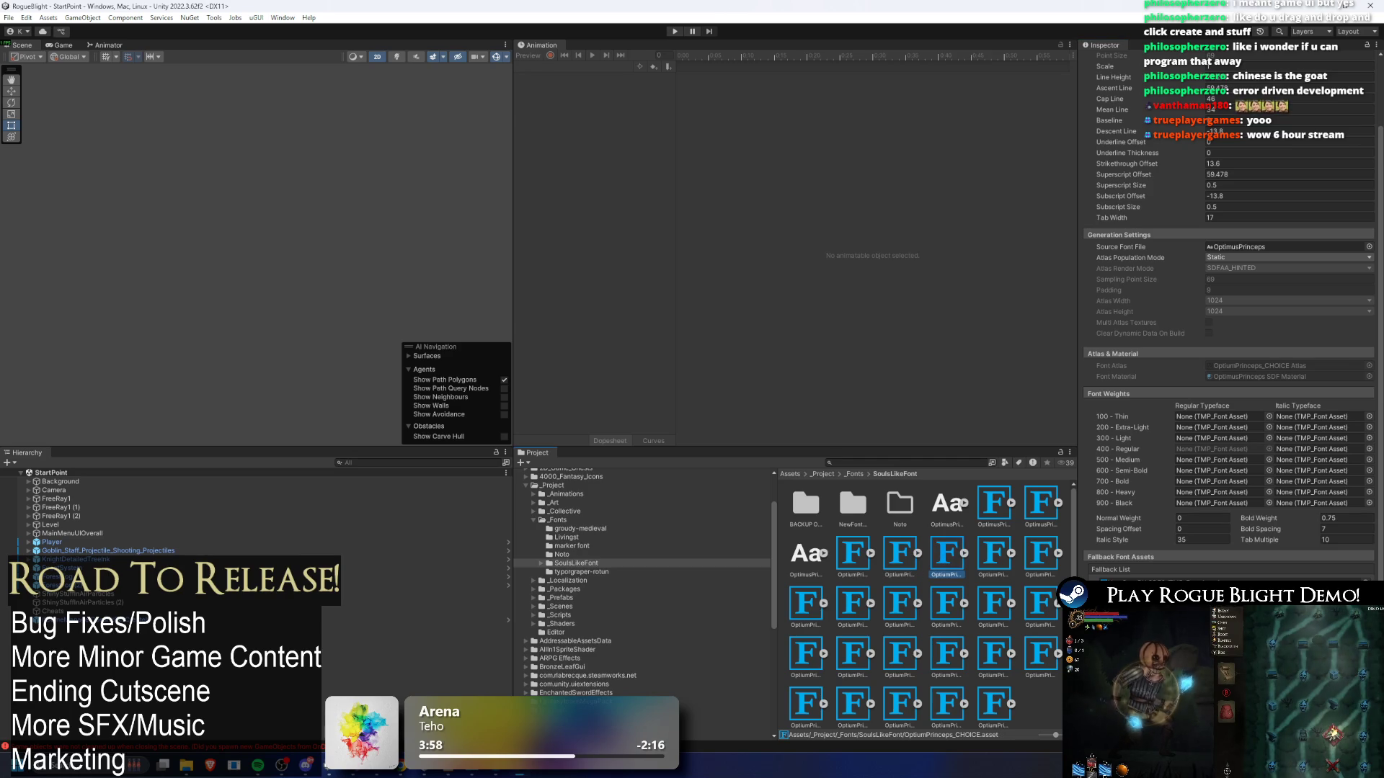
left_click(994, 555)
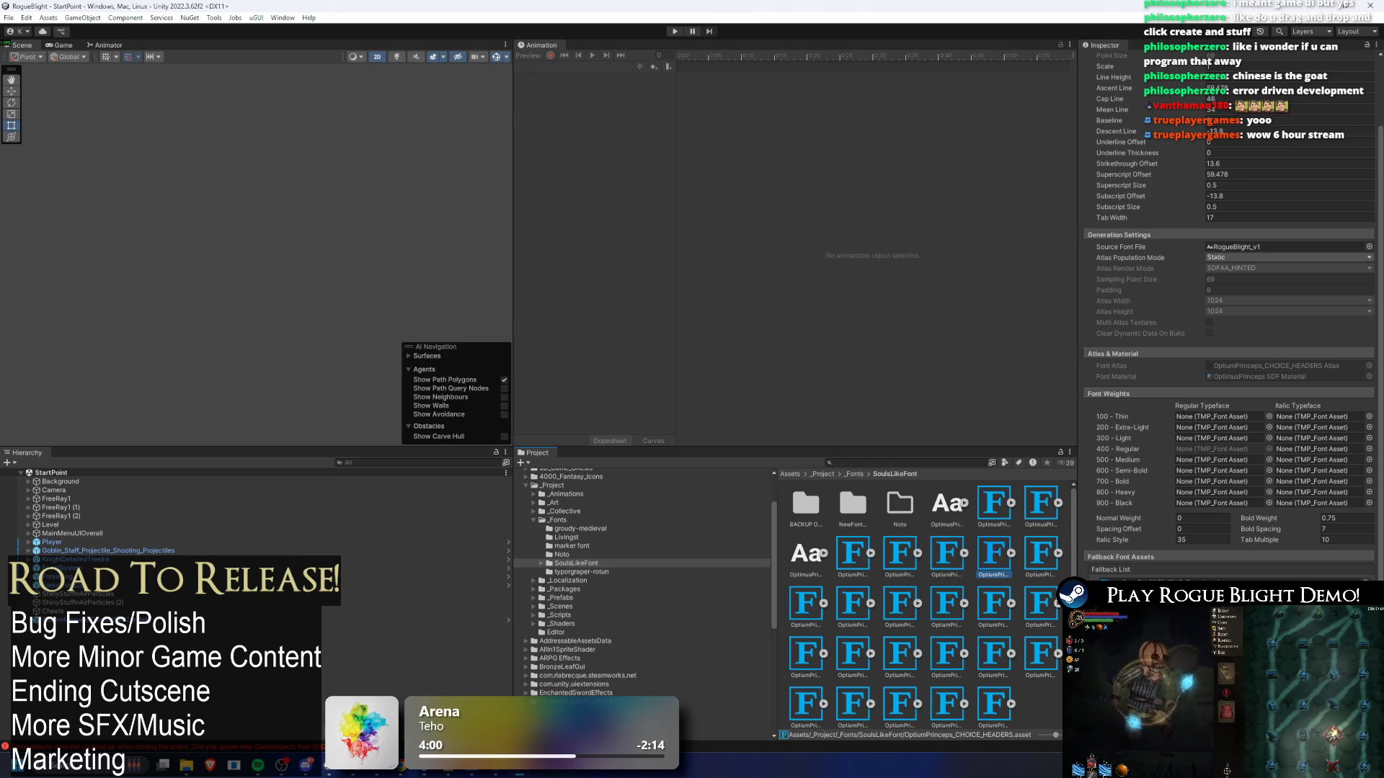
left_click(1041, 554)
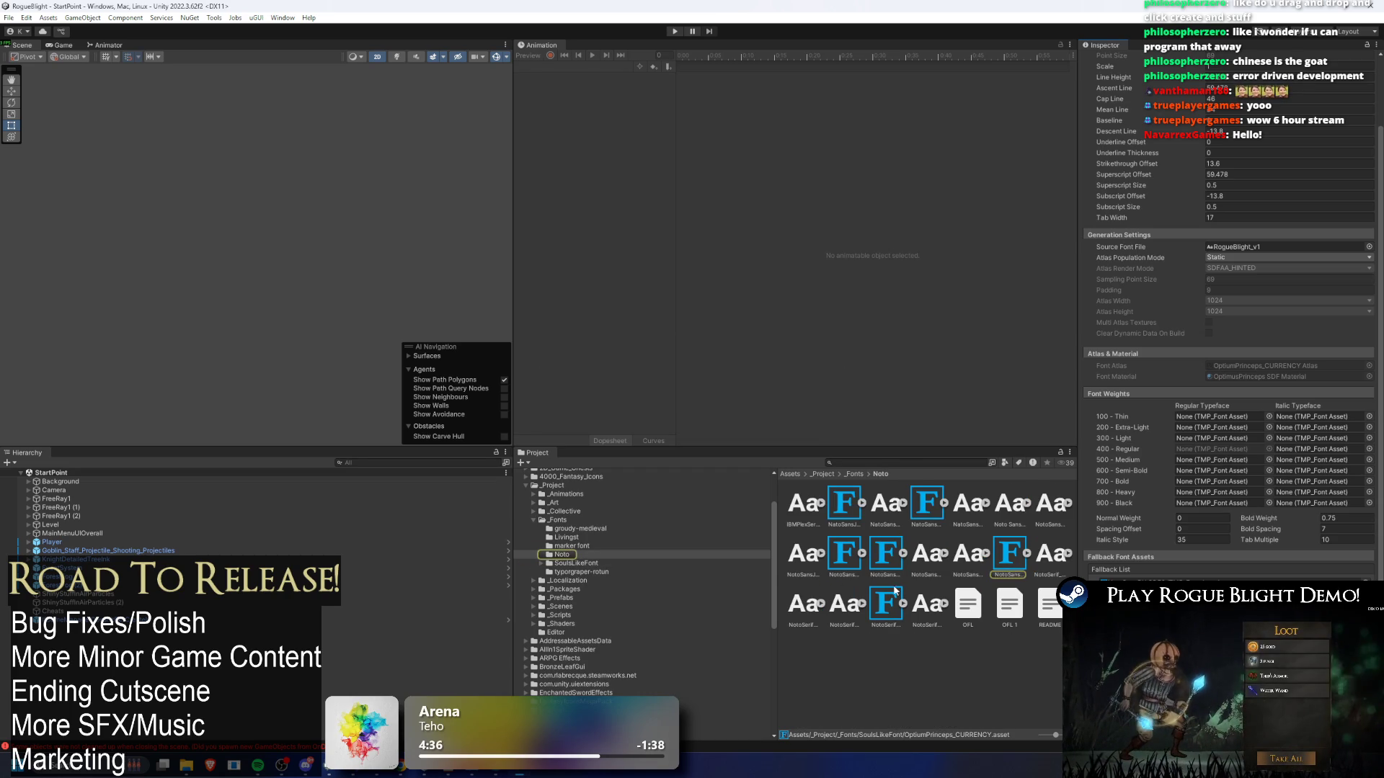
- Review the CURSED_HEADERS through MAINMENU(DEMO) and health bar numbers font asset settings
left_click(849, 474)
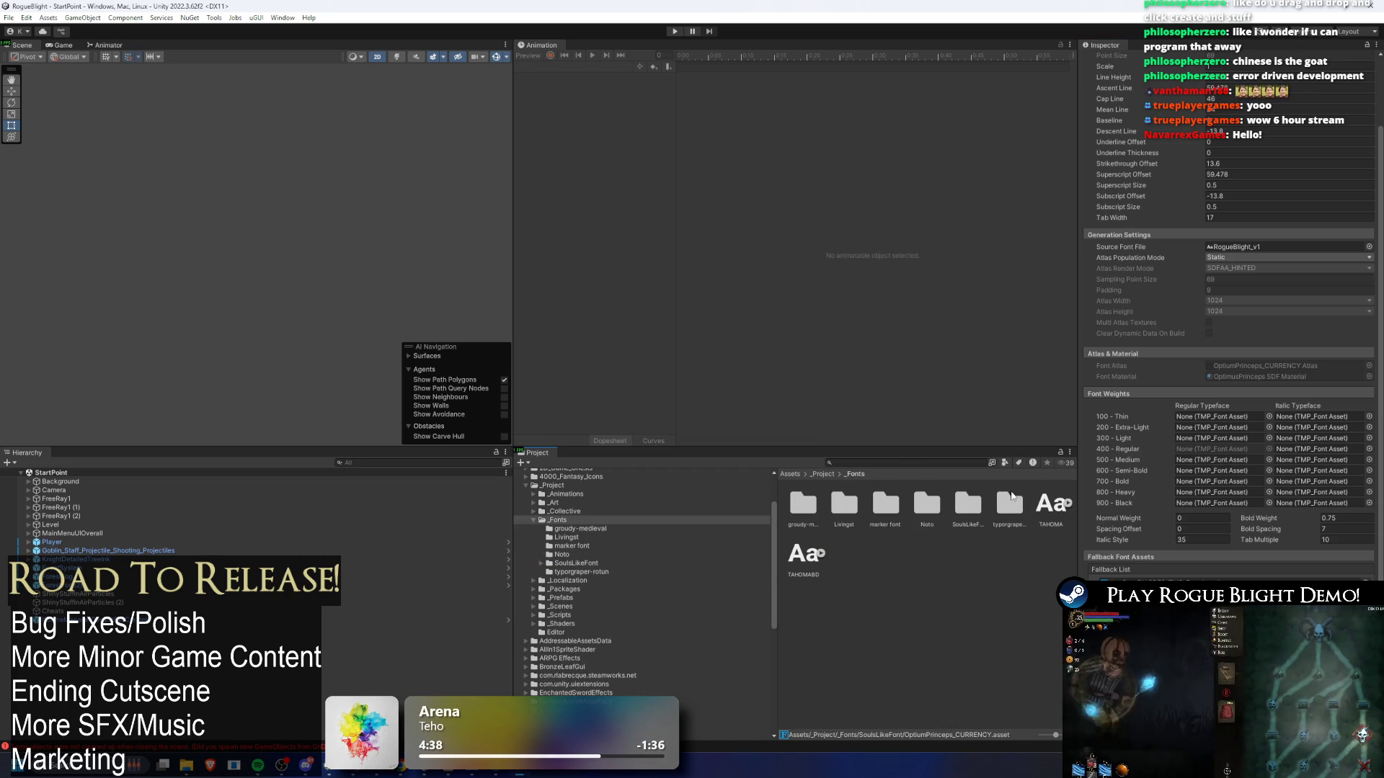
double_click(972, 498)
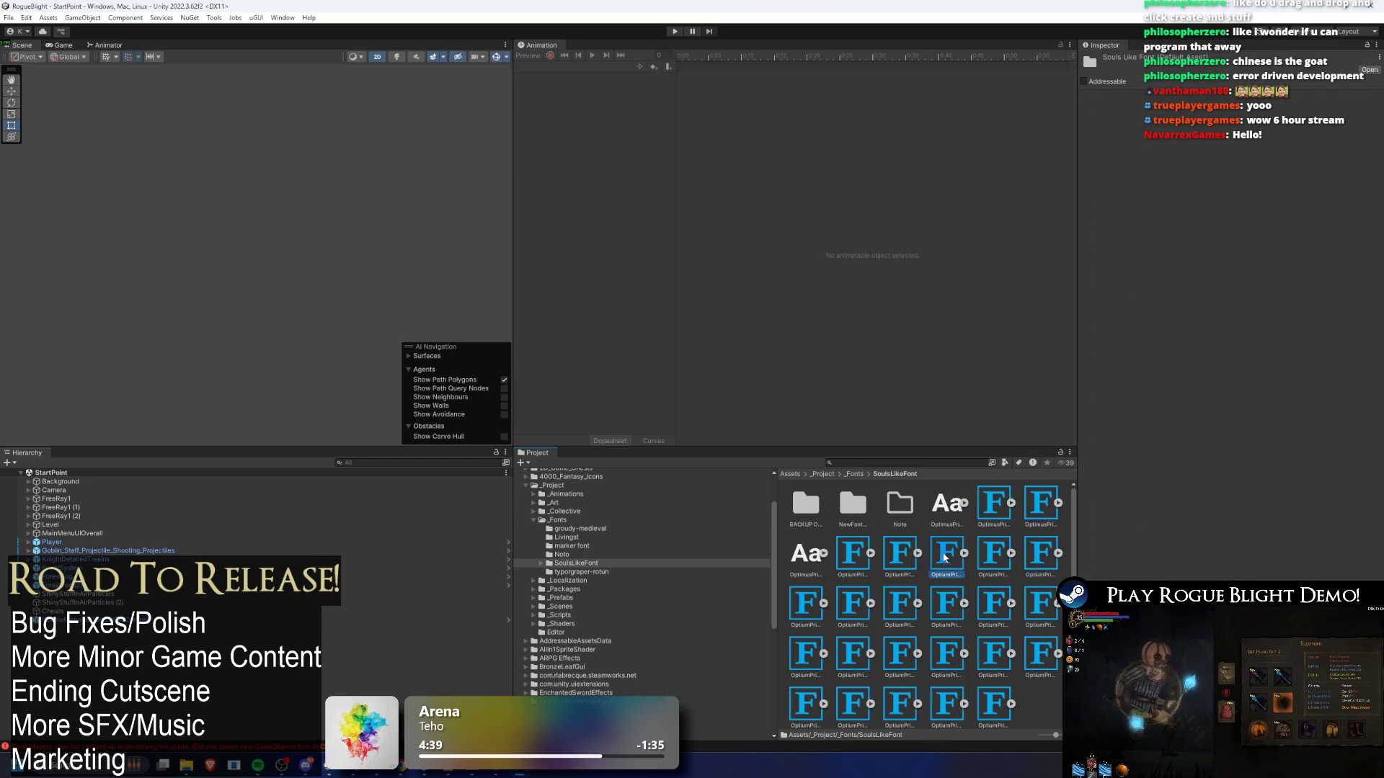
key("Right")
key("Right")
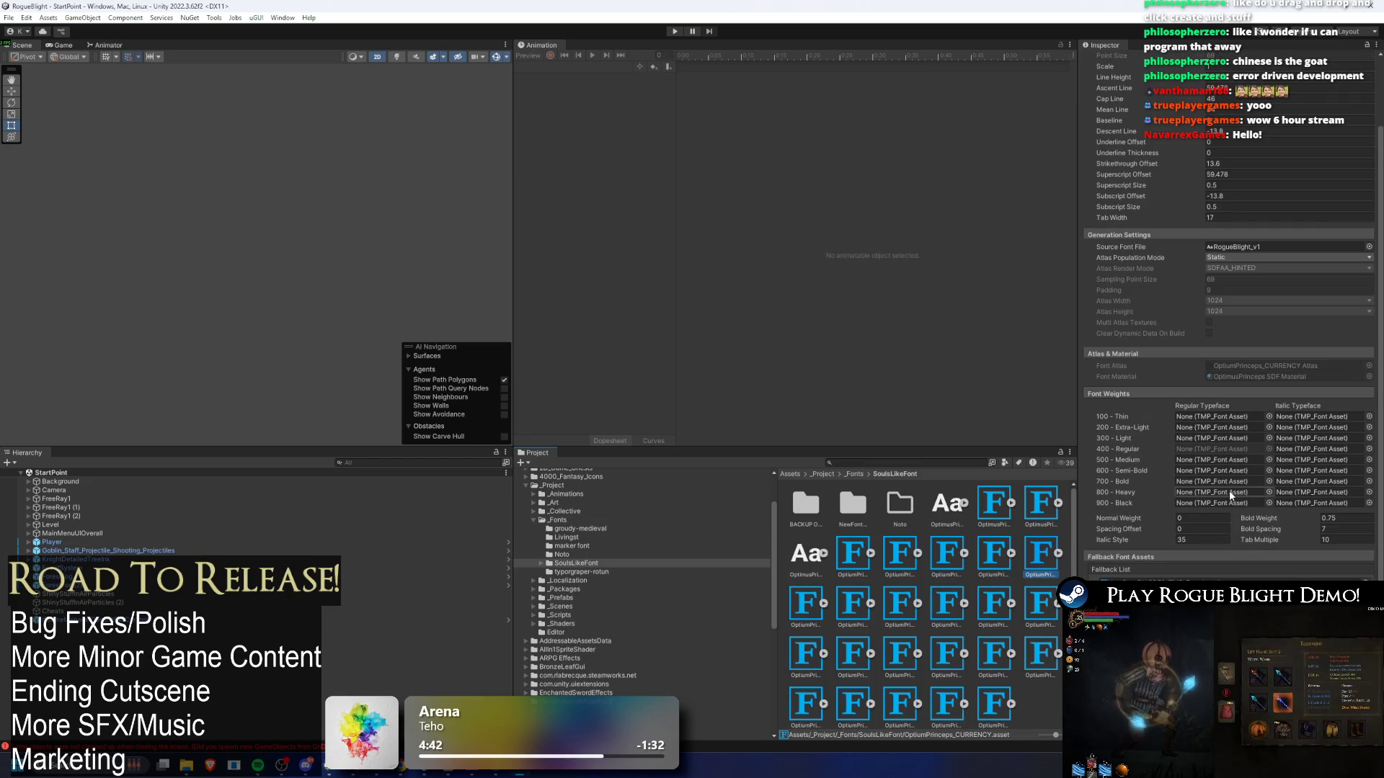
key("Right")
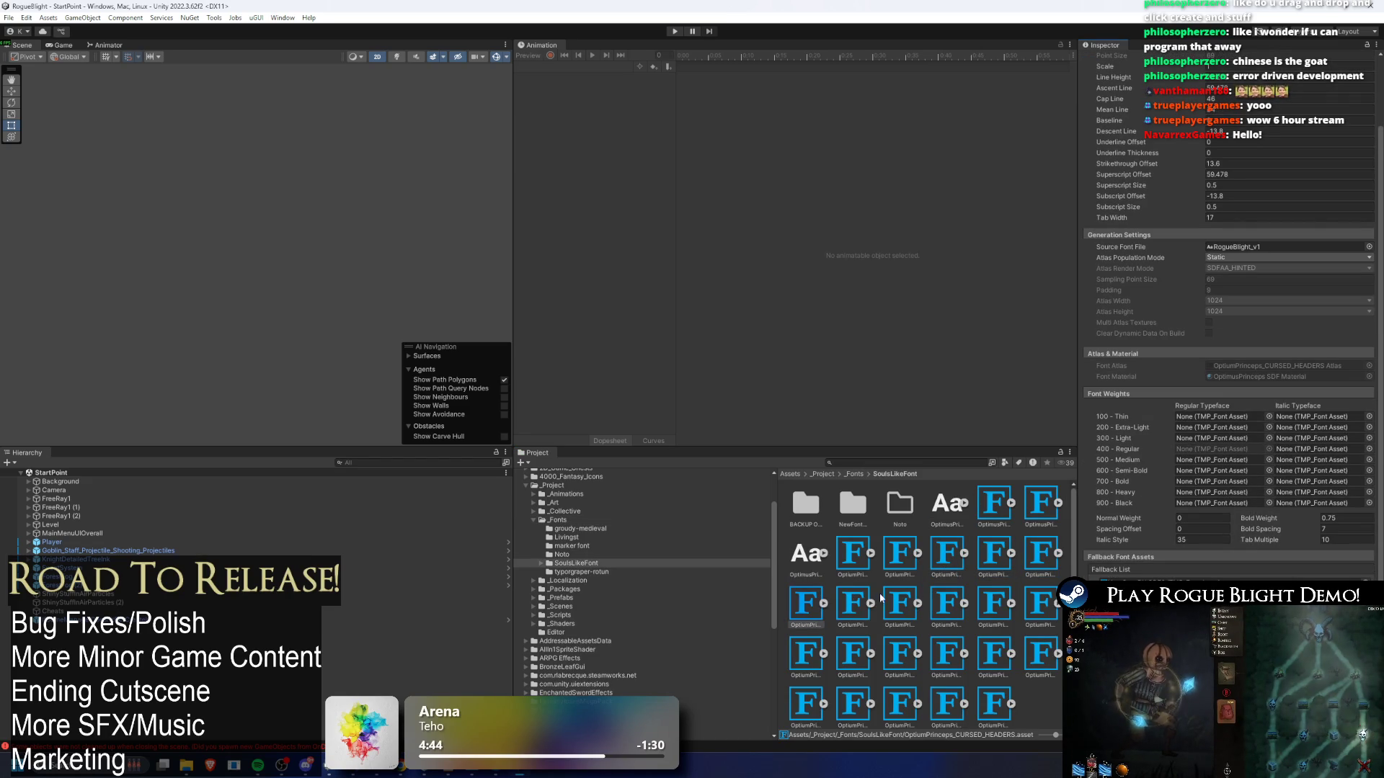
left_click(855, 600)
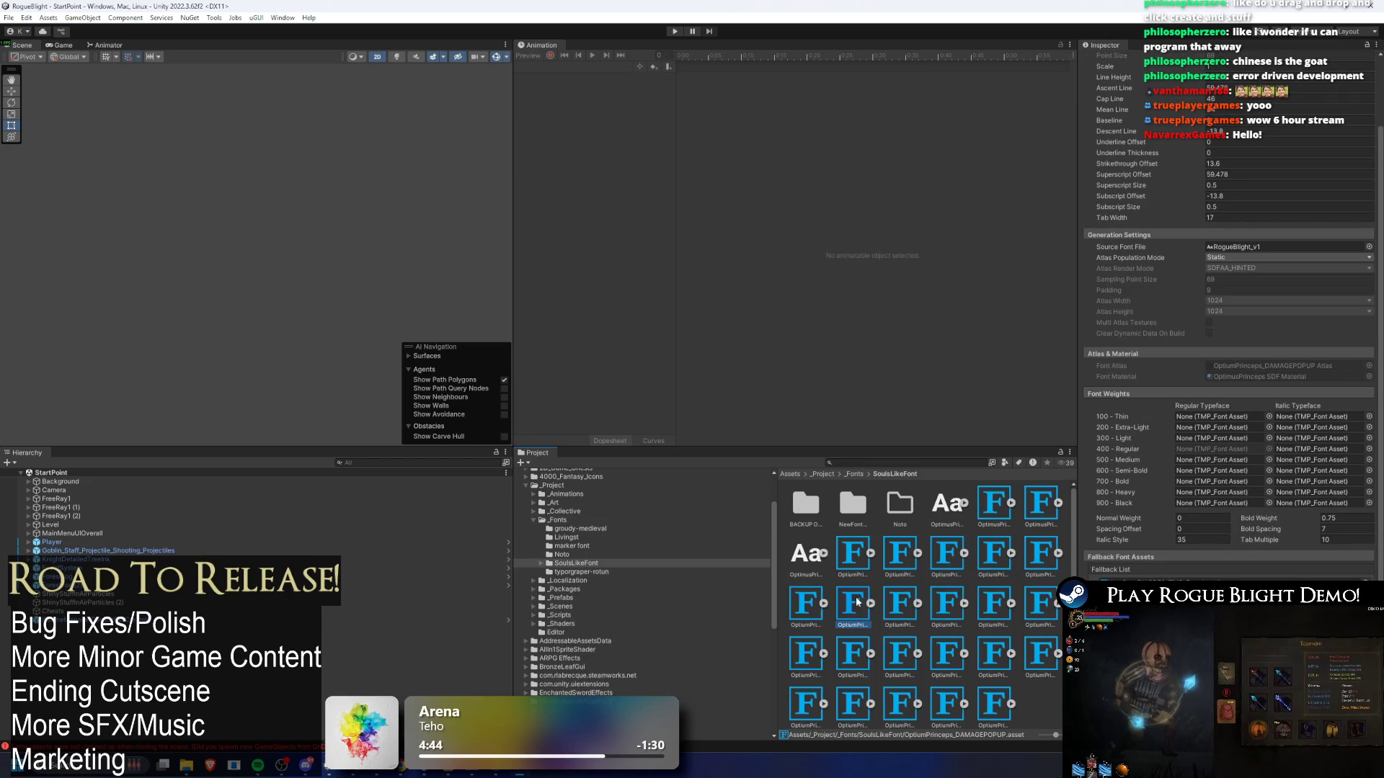
left_click(921, 602)
left_click(940, 602)
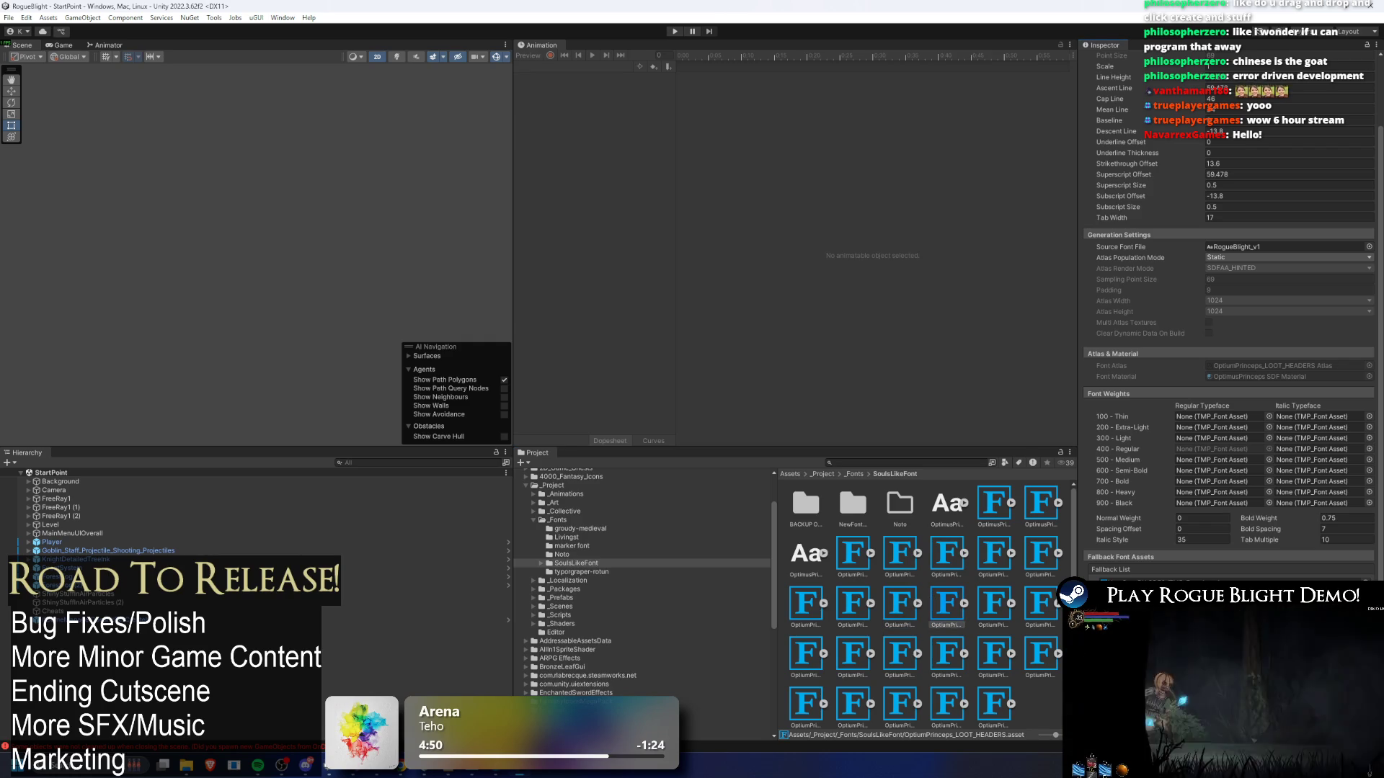
left_click(995, 603)
left_click(1044, 604)
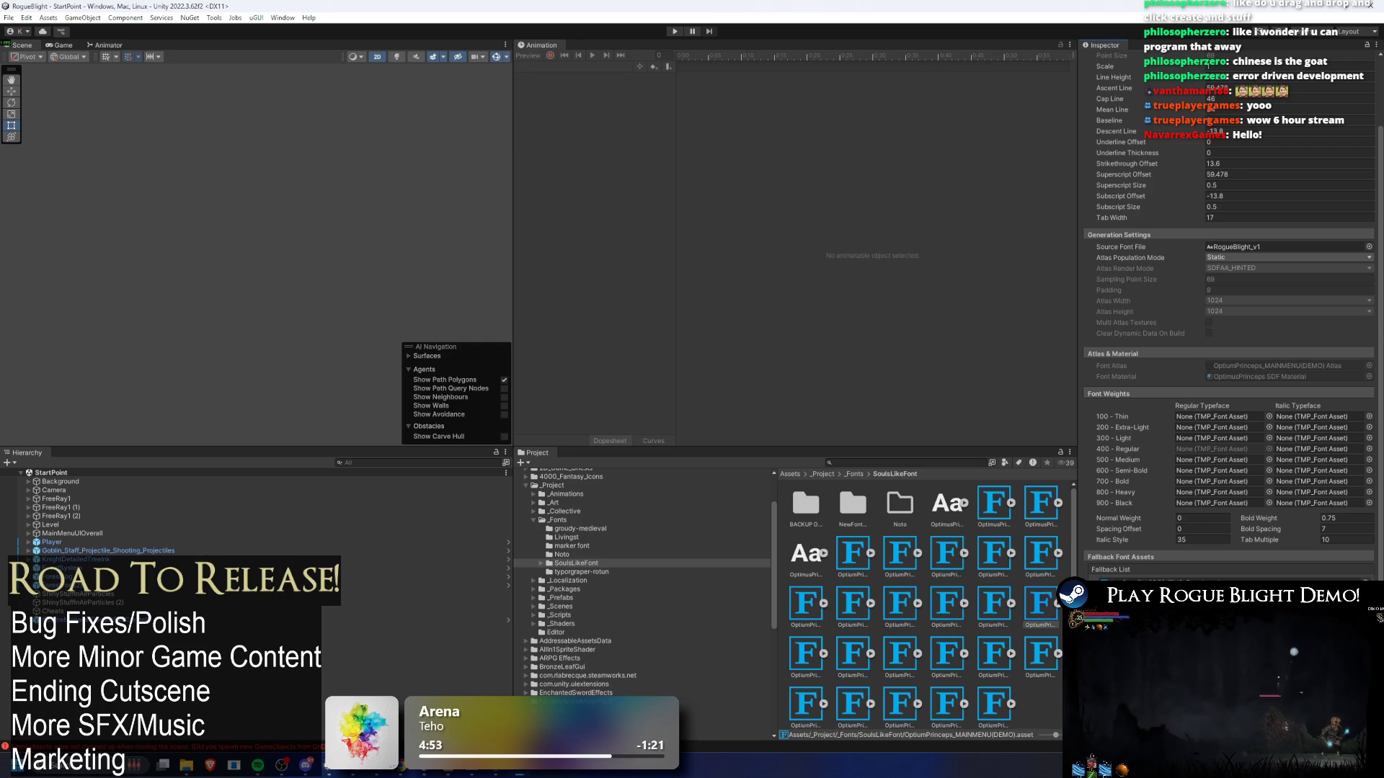
left_click(808, 651)
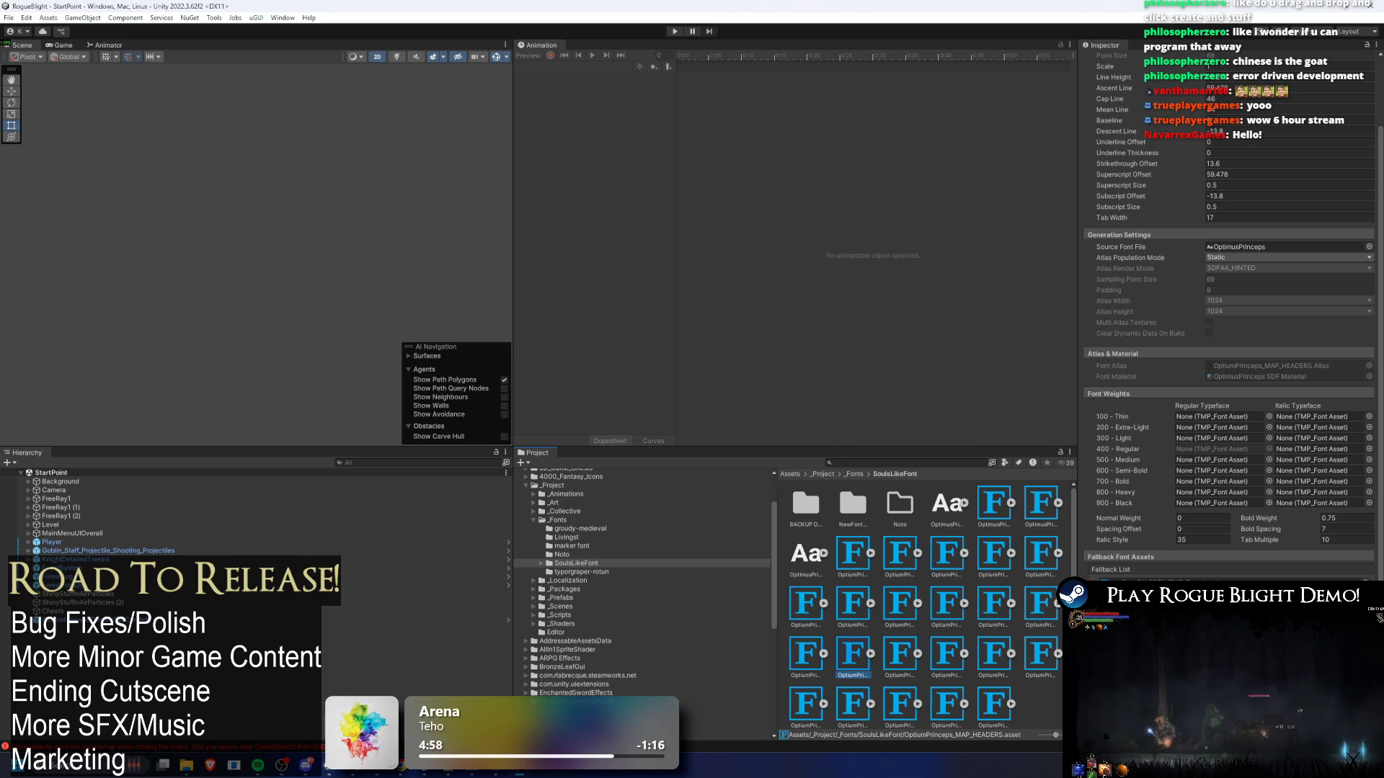
- Review the health bar numbers, NAME_OPTIONS, POTIONS, REWARDBTN and SHOP_BUTTONS font assets
left_click(562, 554)
left_click(853, 474)
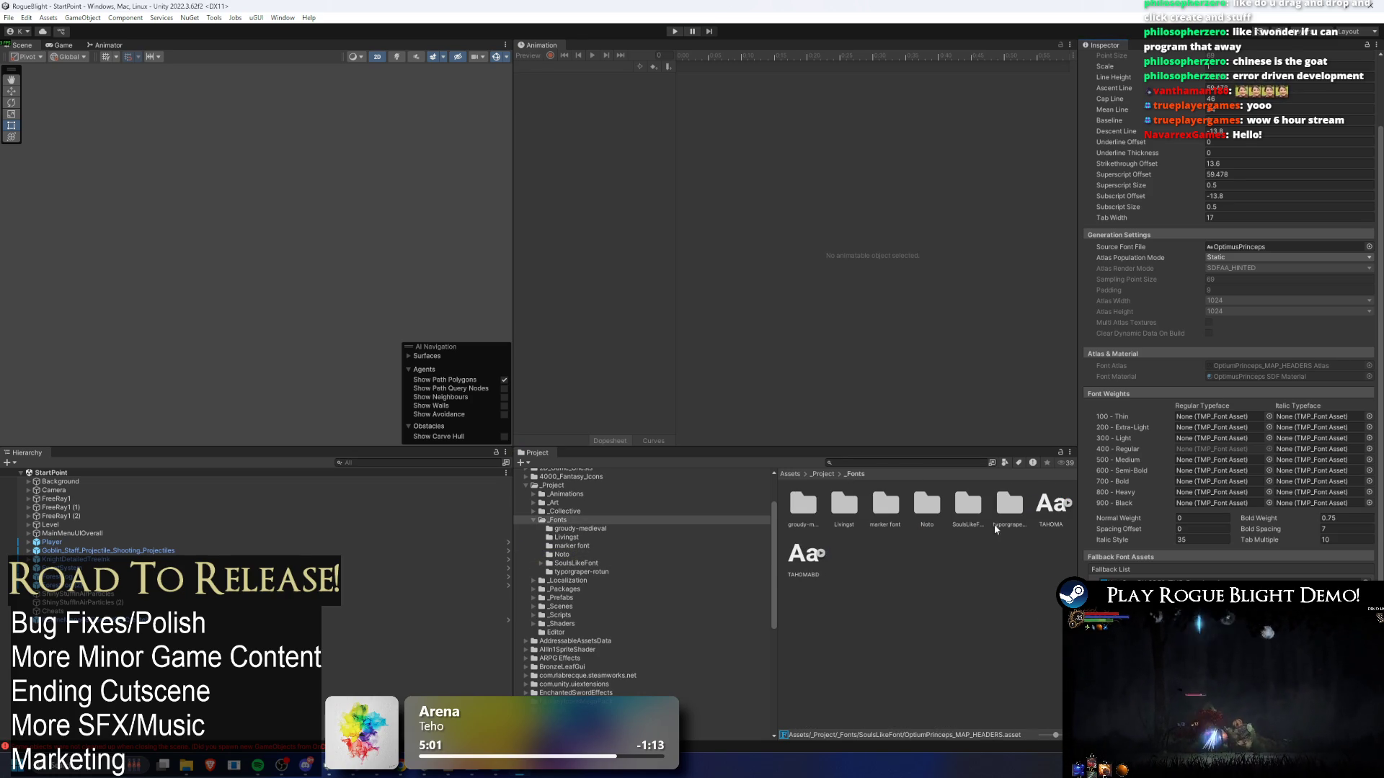
double_click(968, 505)
left_click(851, 650)
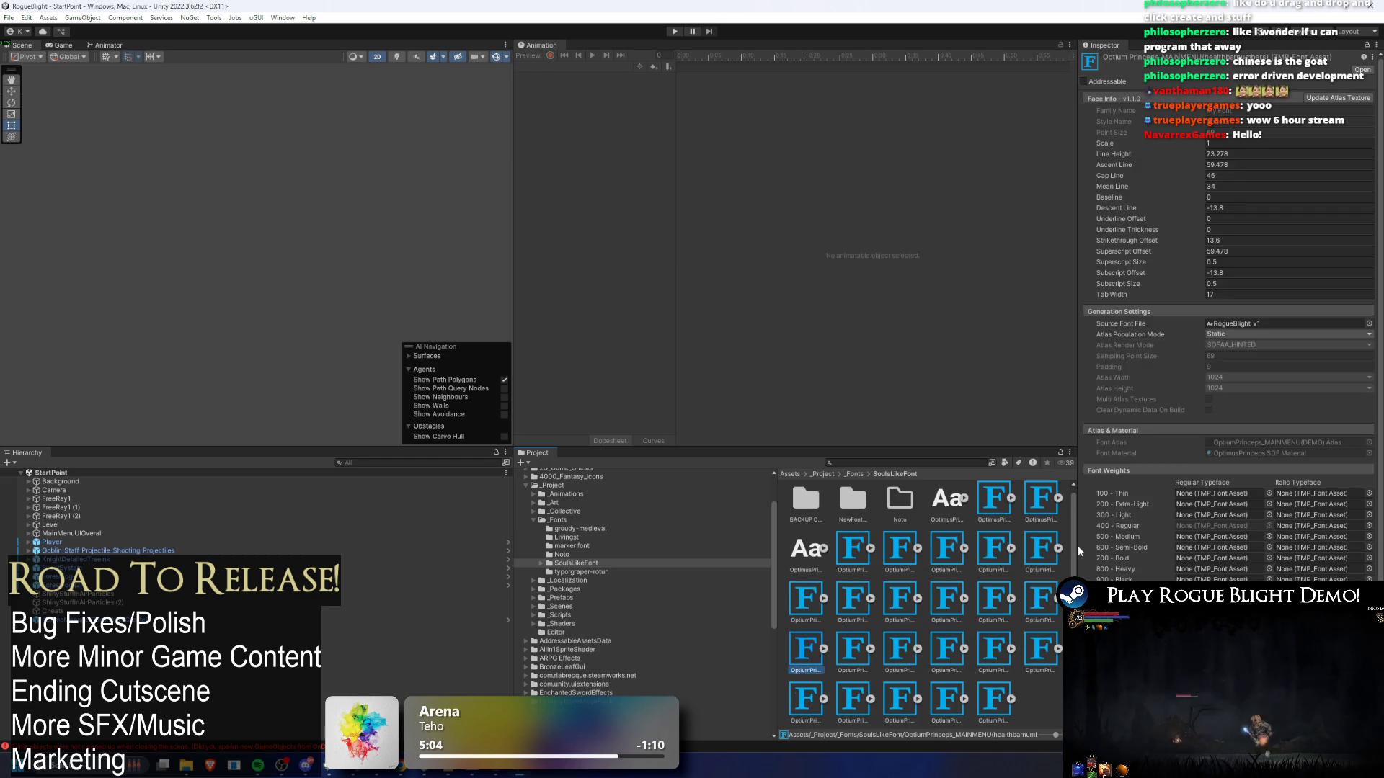
key("Right")
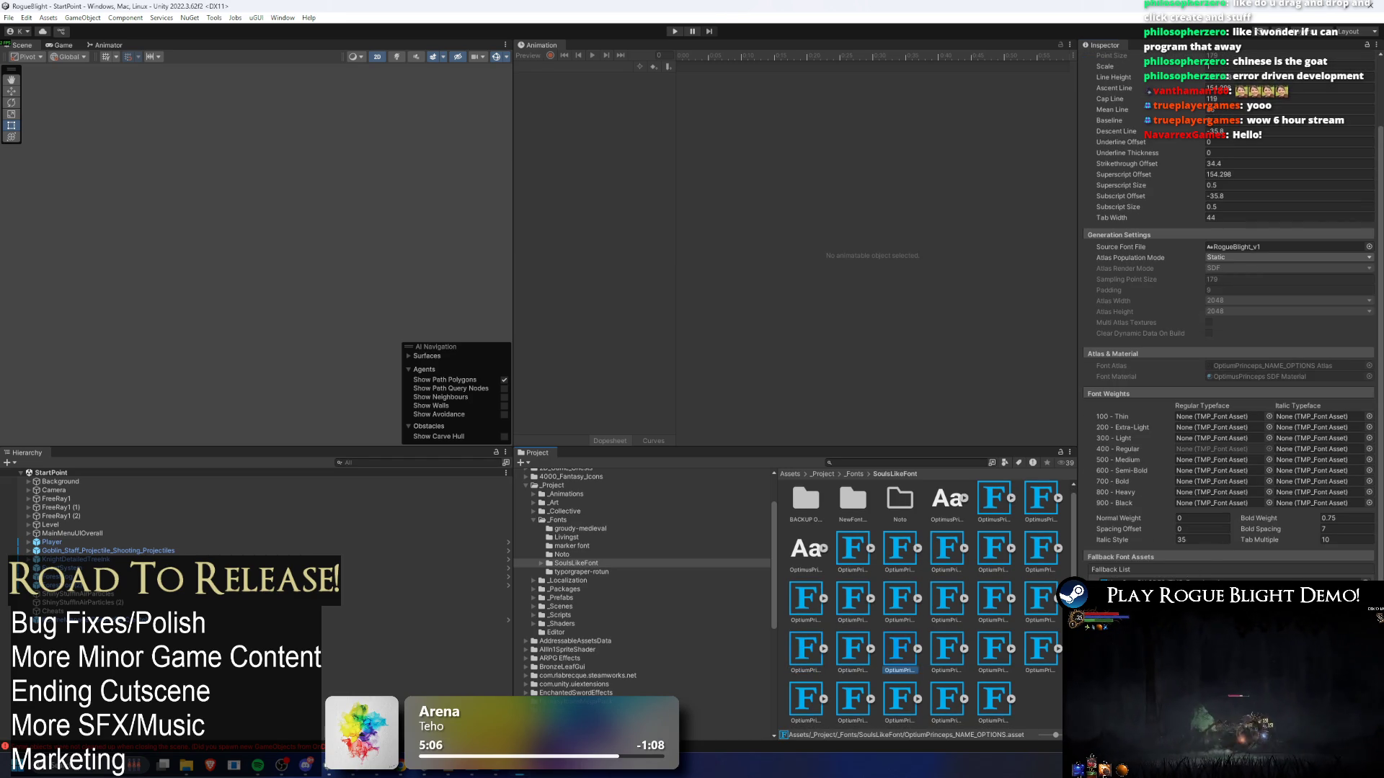
key("Right")
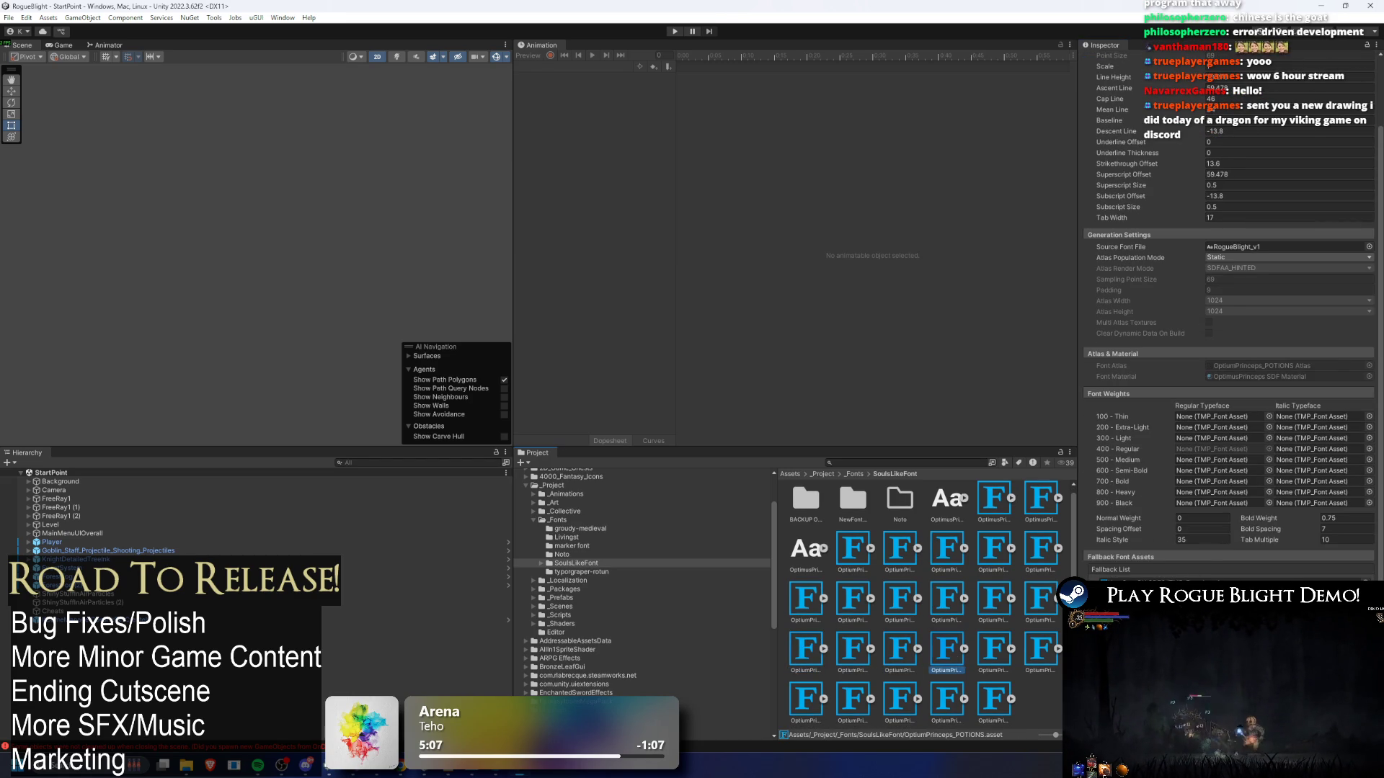
left_click(1001, 646)
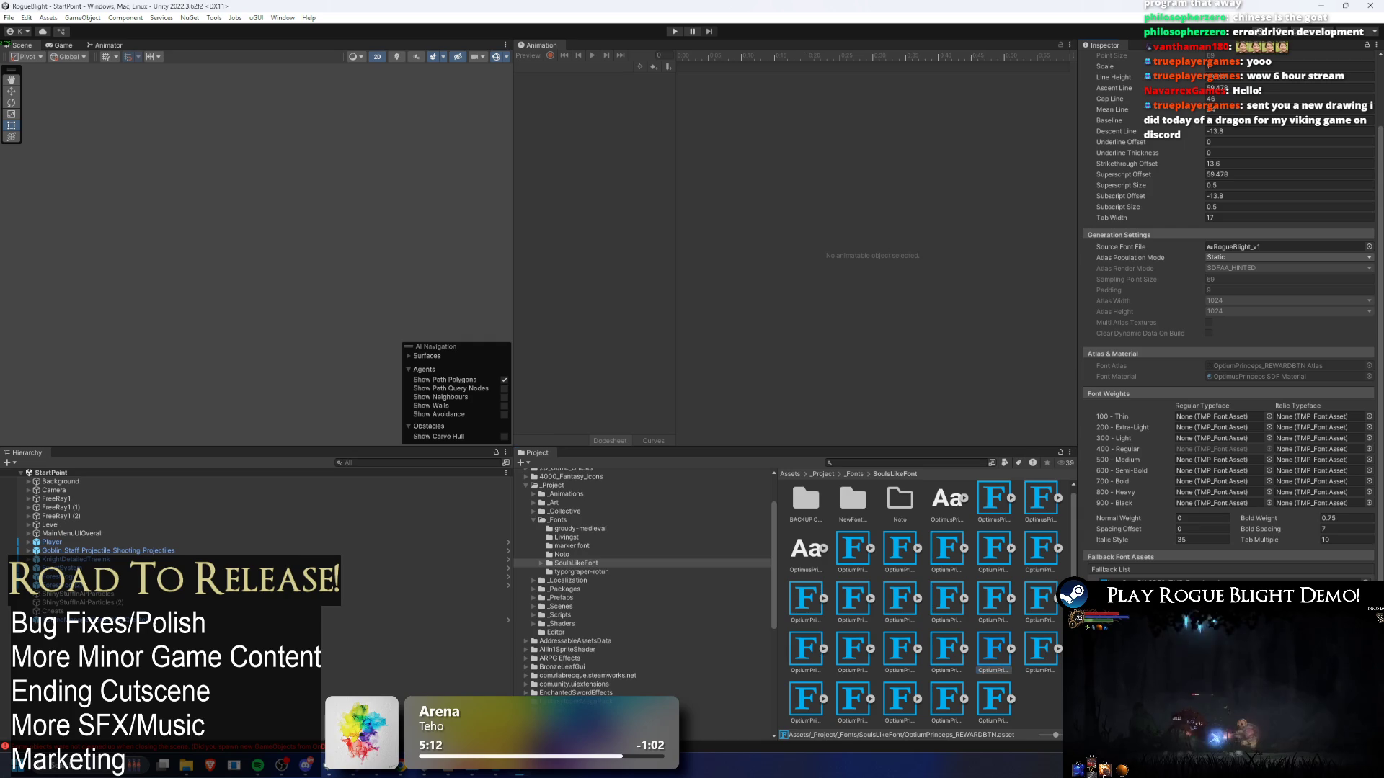
left_click(1040, 652)
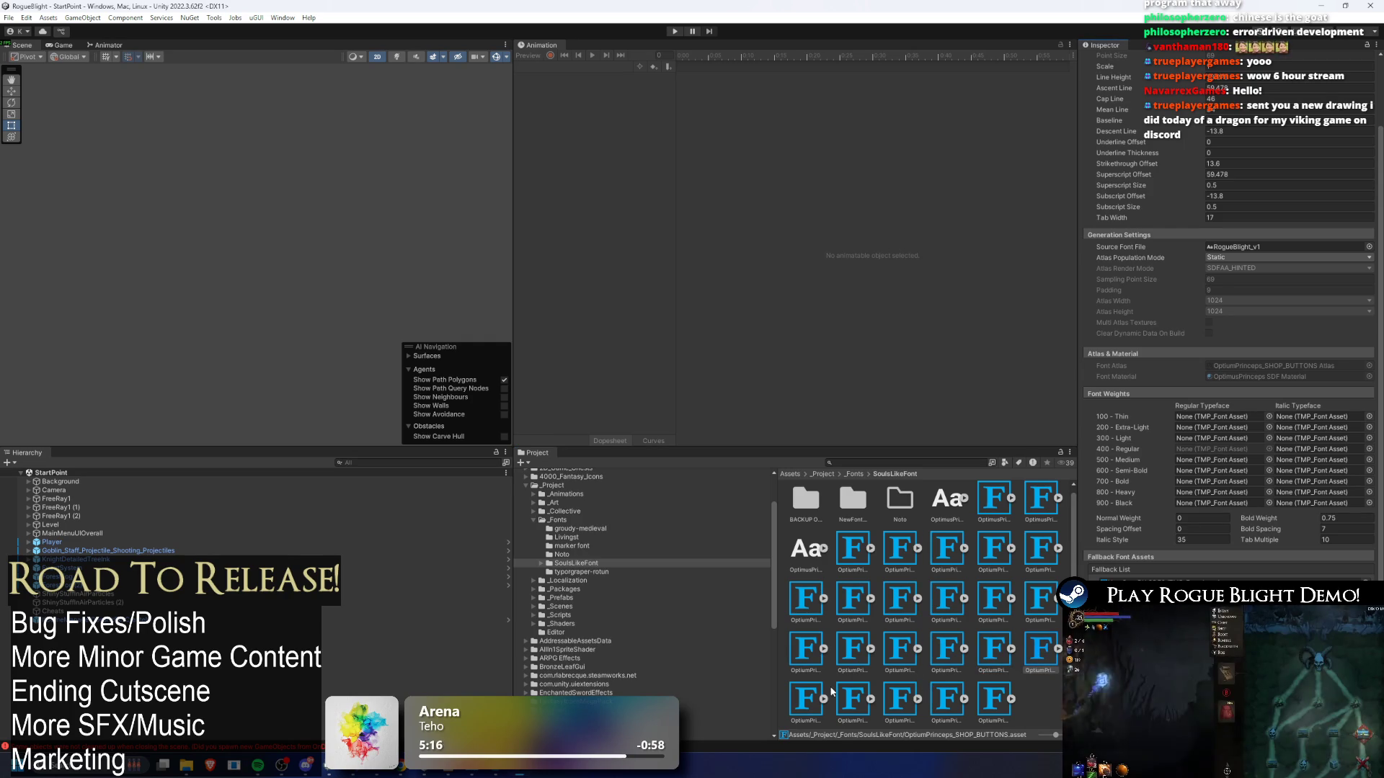
- Review SHOP_HEADER through STATUSEFFECTHINT, settling on the UPGRADE font asset's settings
left_click(831, 692)
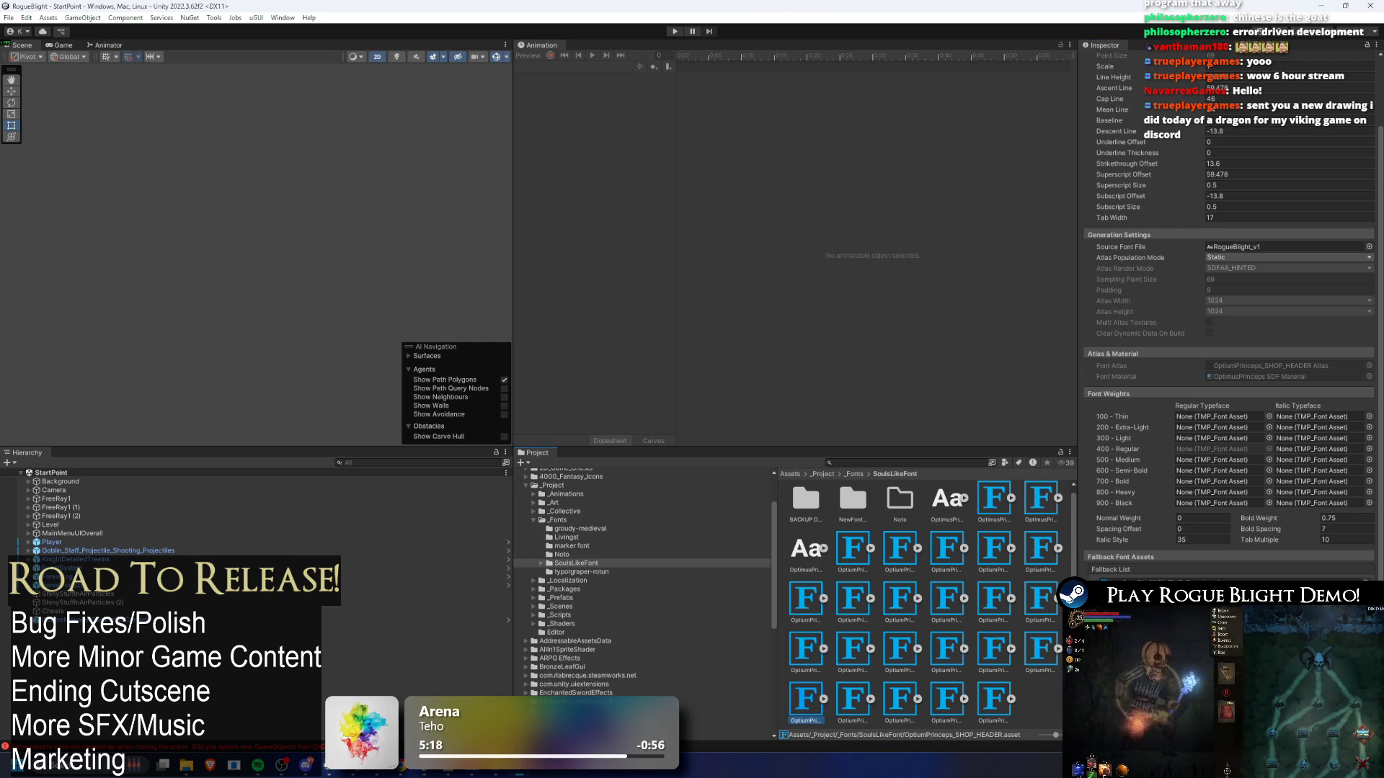
left_click(861, 702)
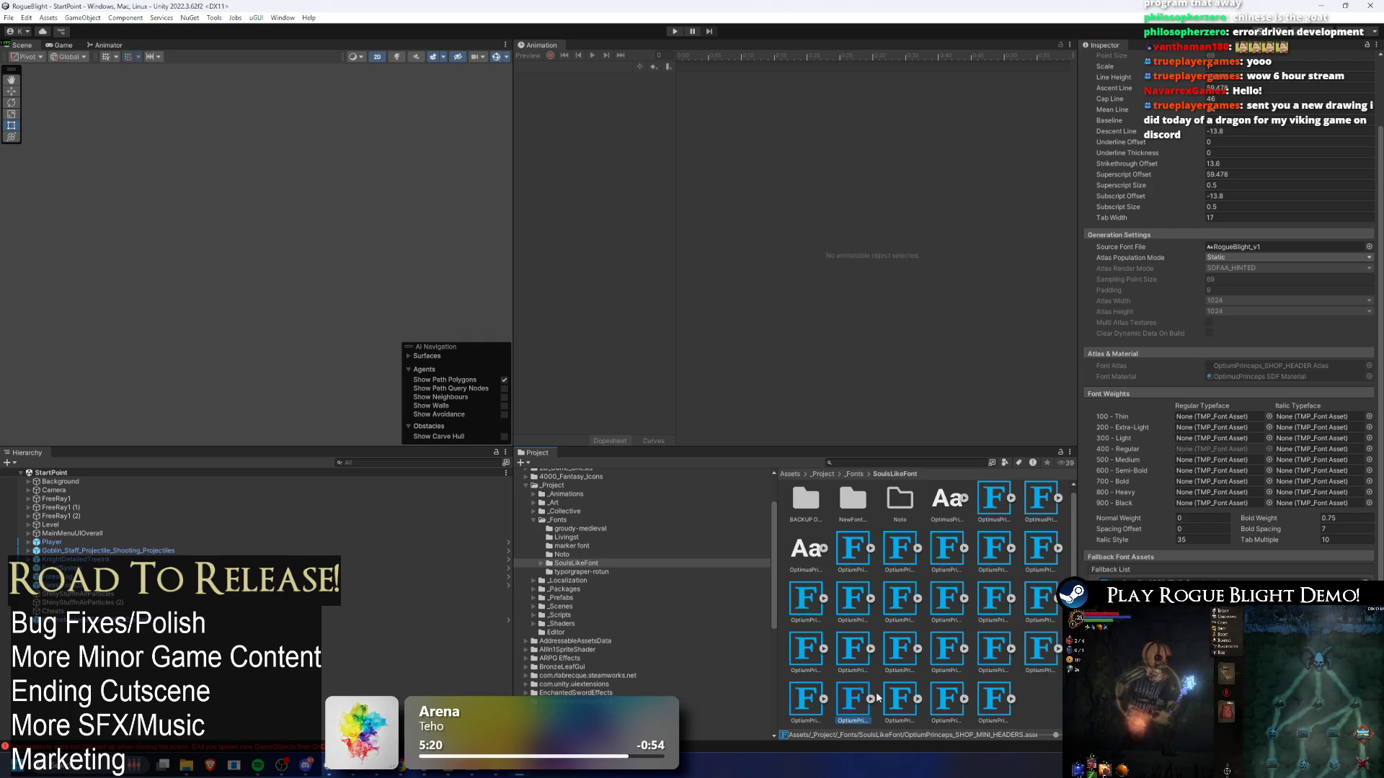
left_click(899, 698)
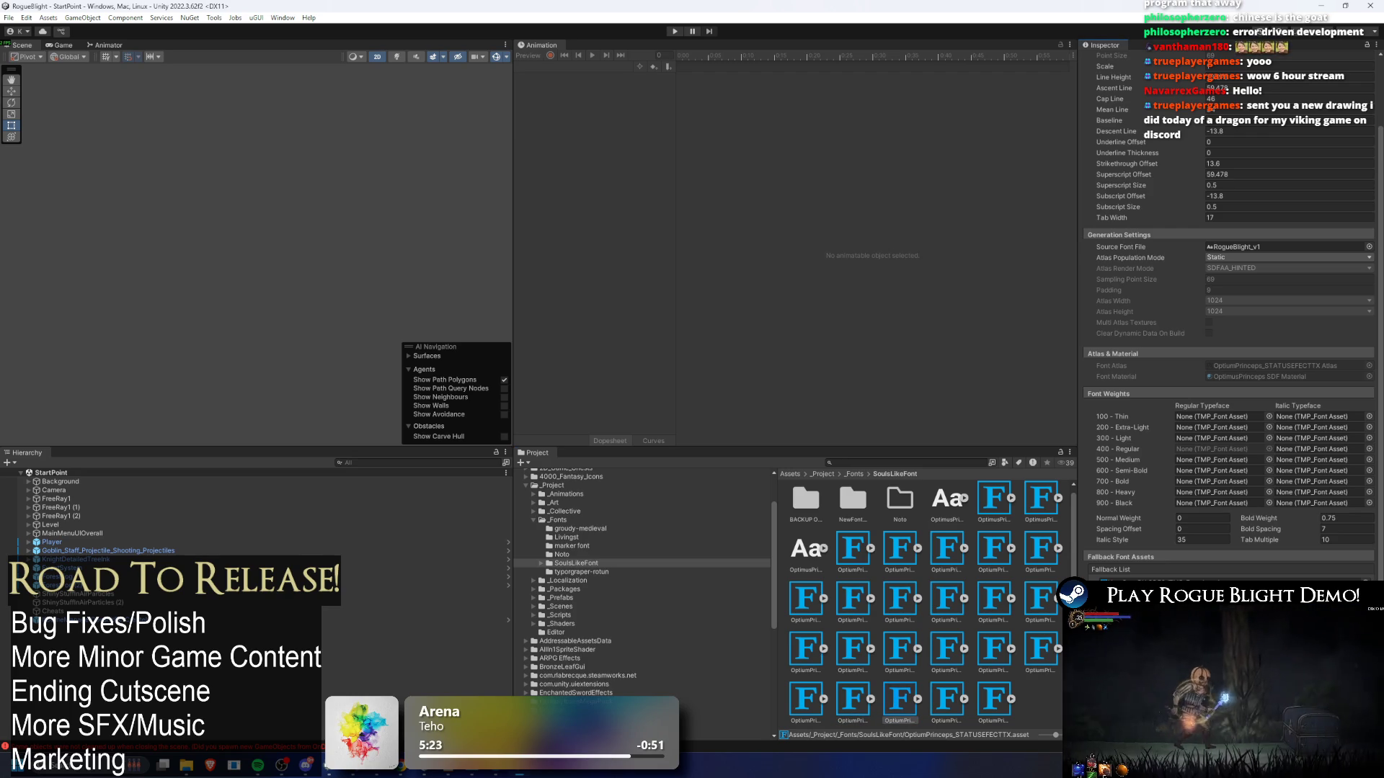
key("Right")
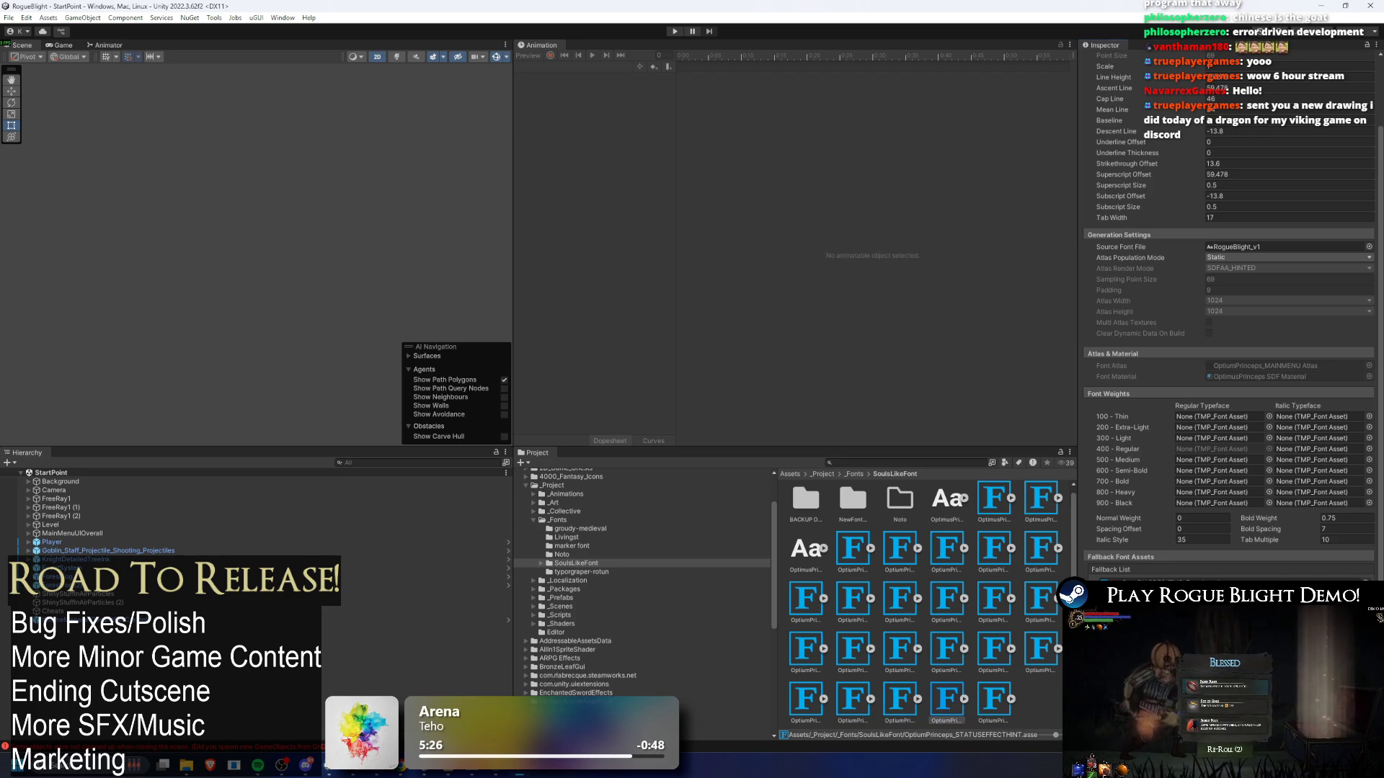
left_click(995, 698)
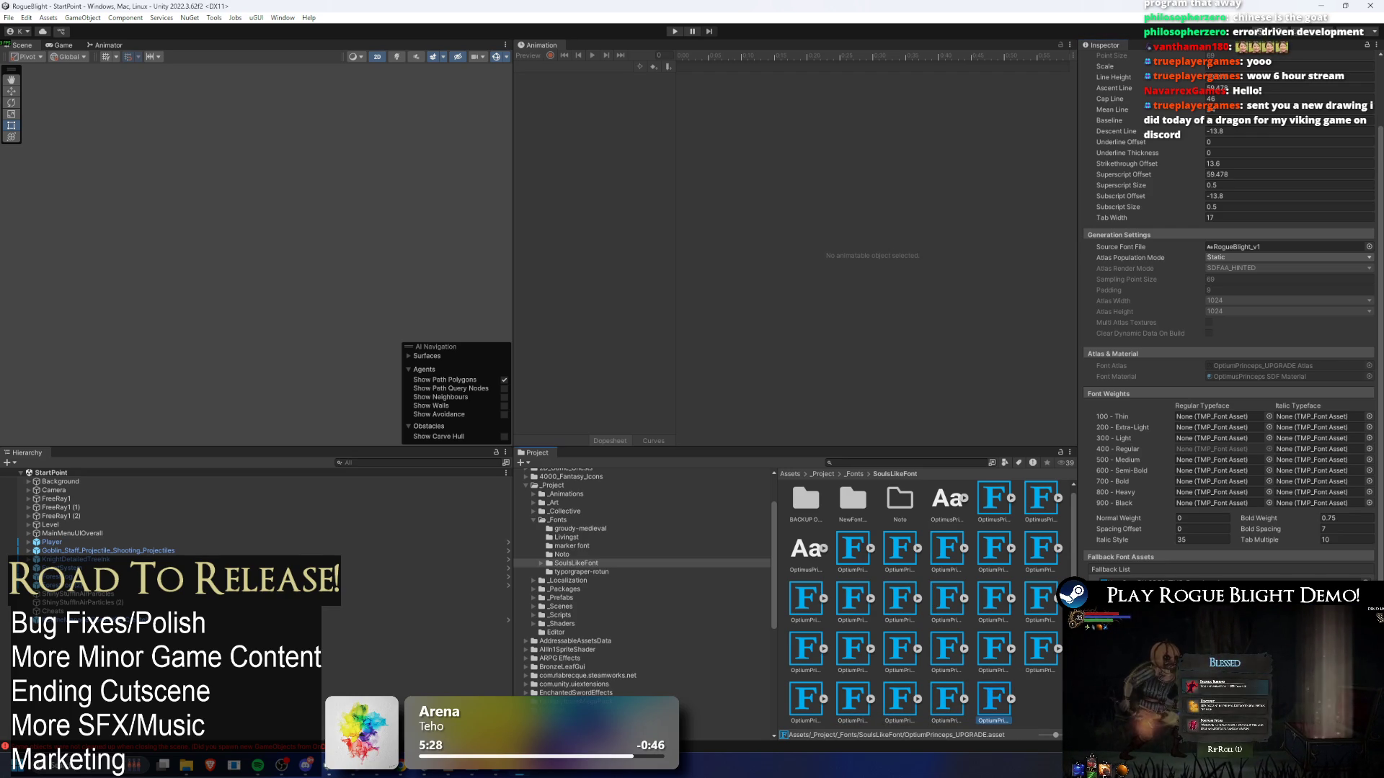
left_click(1104, 45)
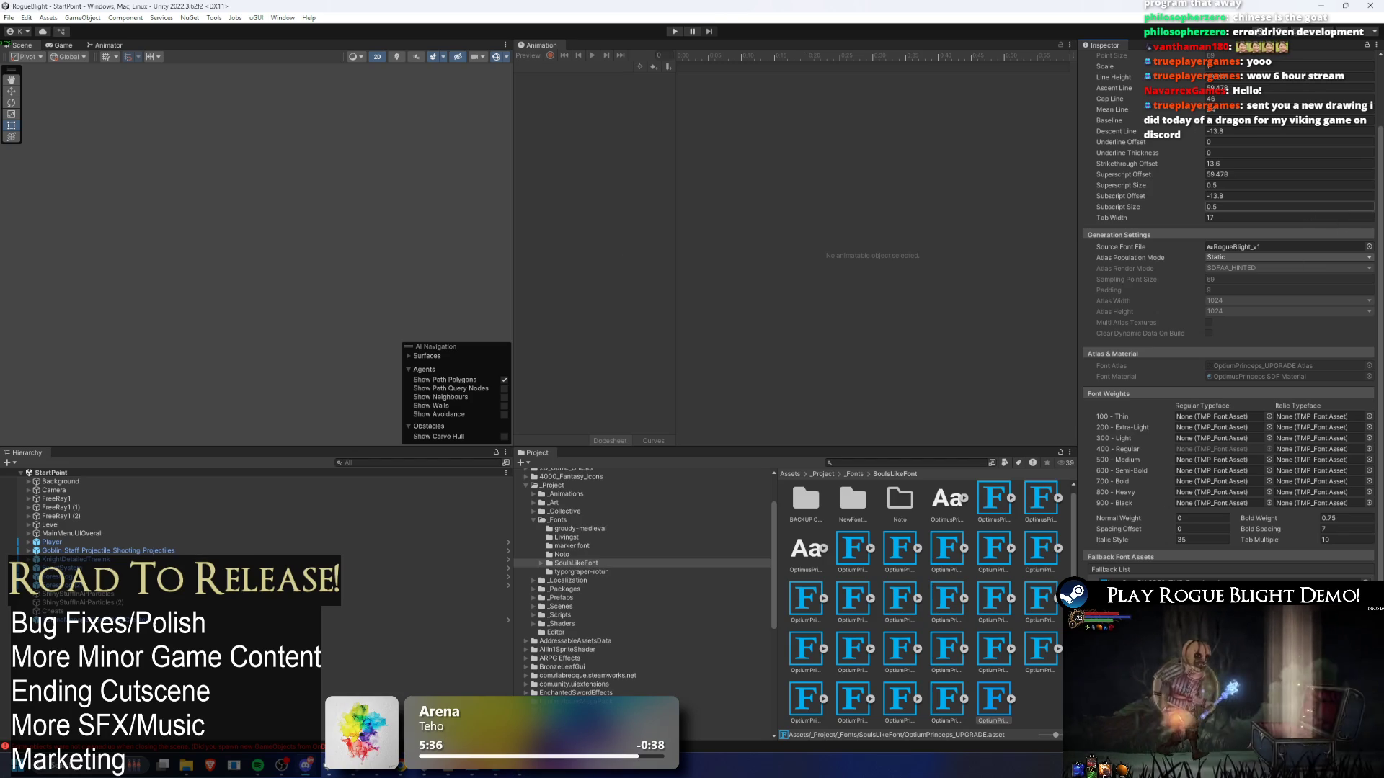
key("alt+Tab")
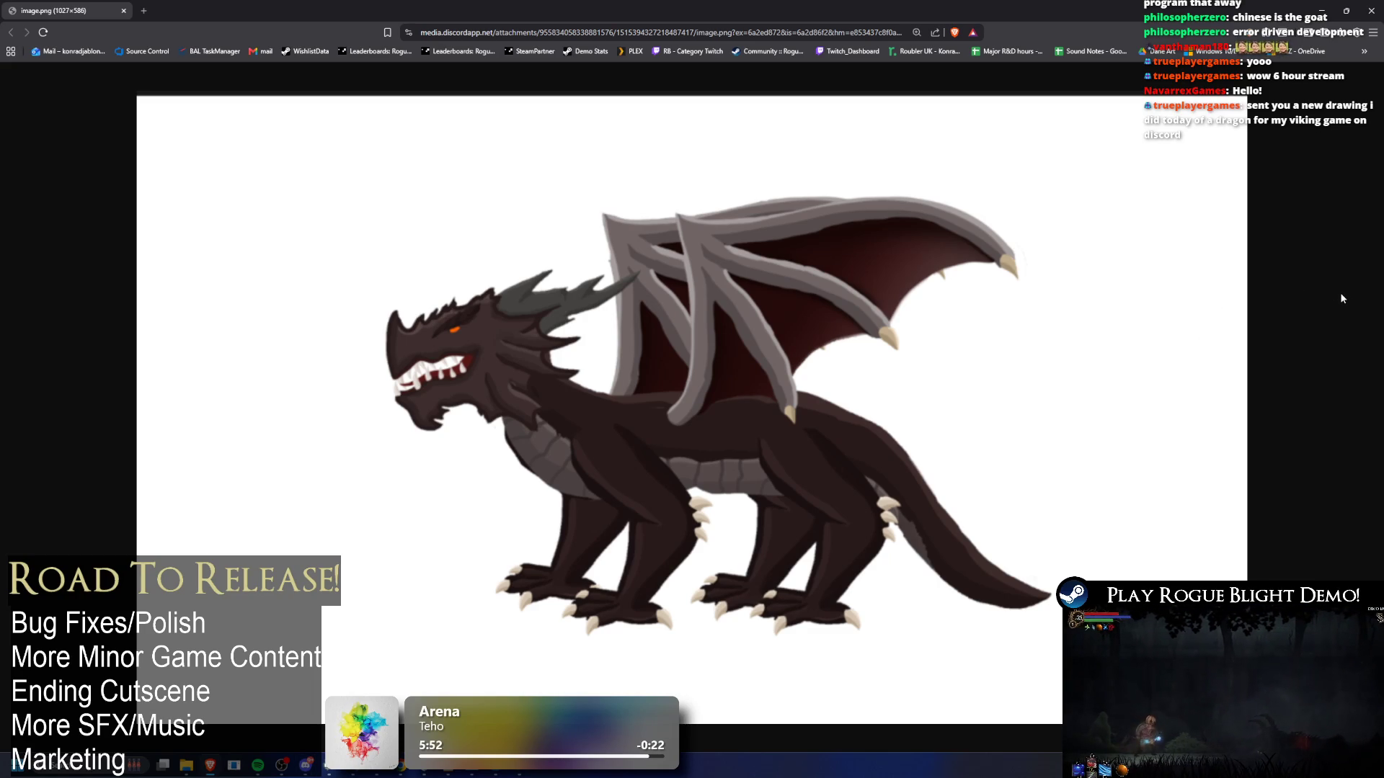
middle_click(61, 4)
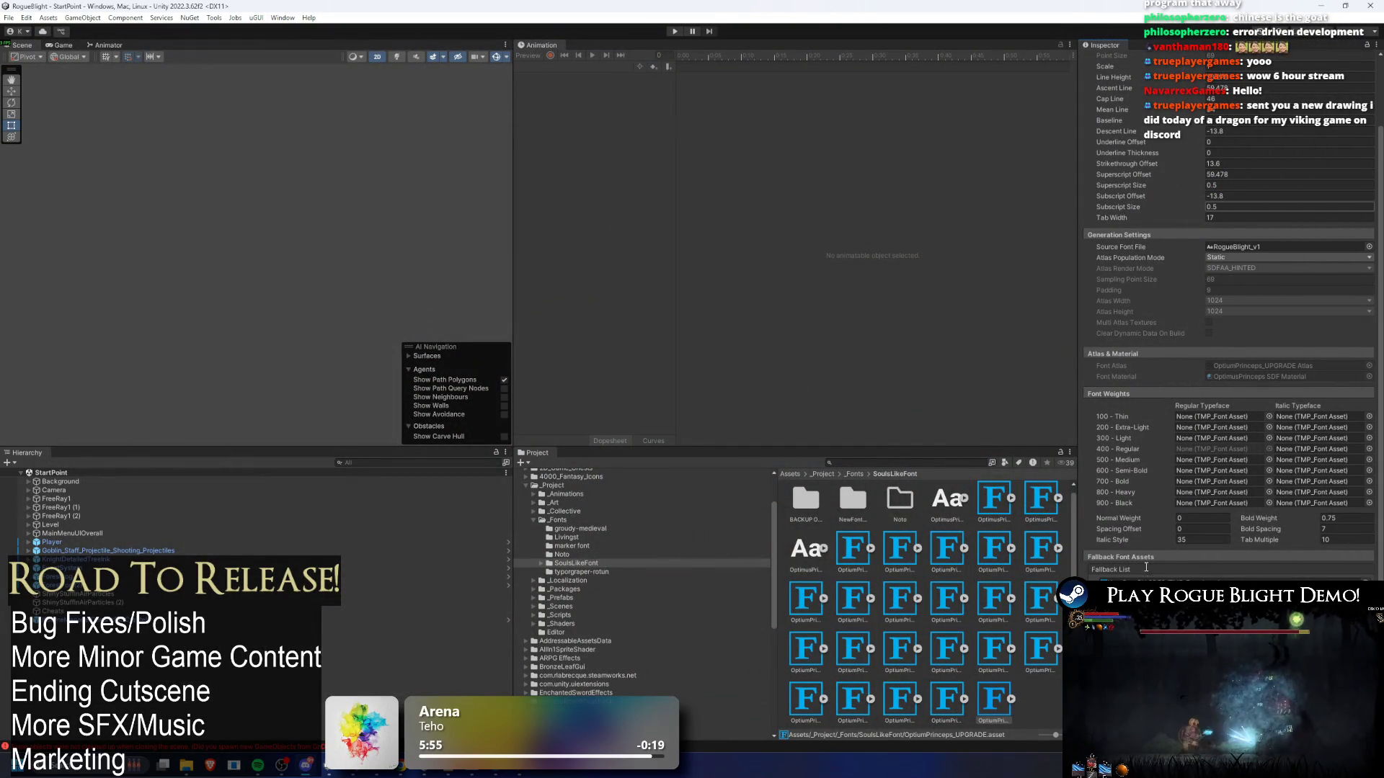
- Save, select OptiumPrinceps_STATUSEFFECTHINT, and ping its Noto fallback font in the Noto folder
key("ctrl+s")
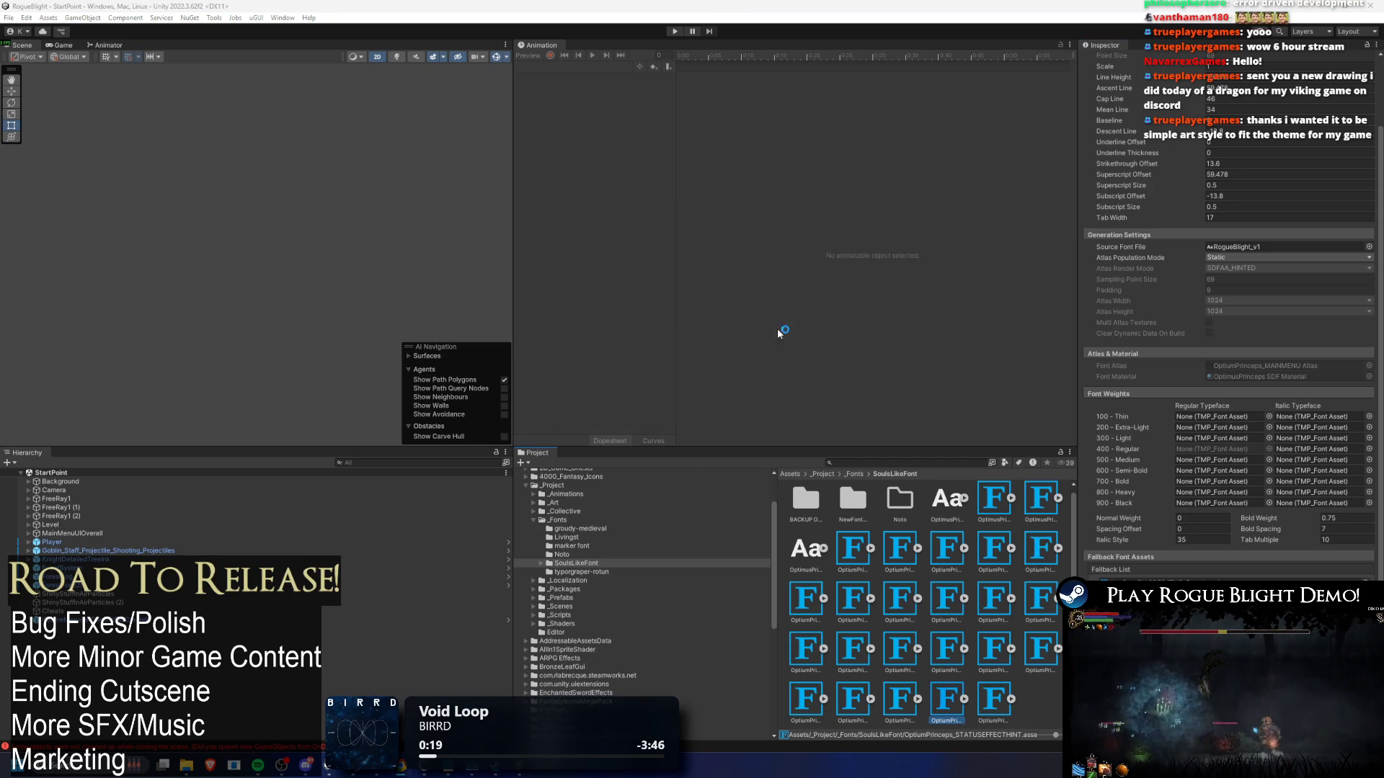
left_click(974, 696)
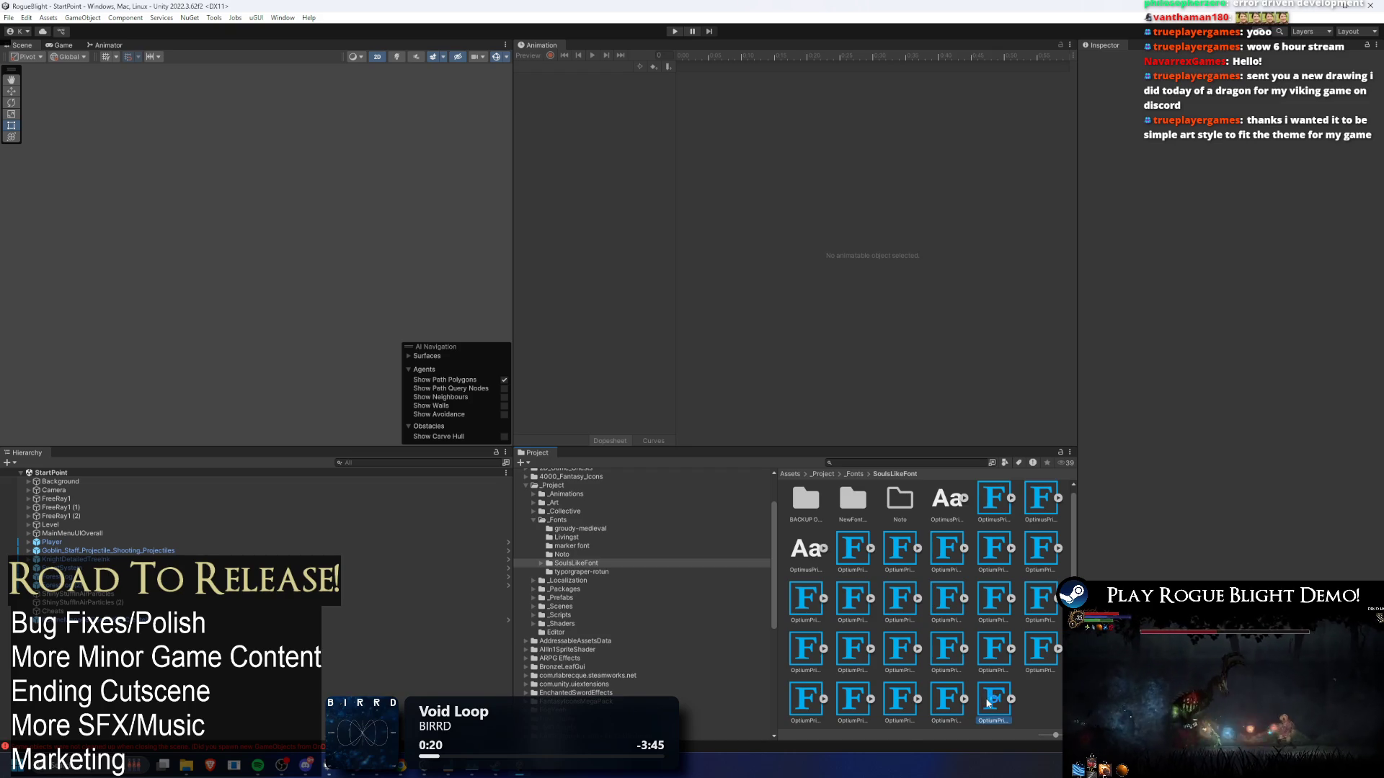
left_click(959, 698)
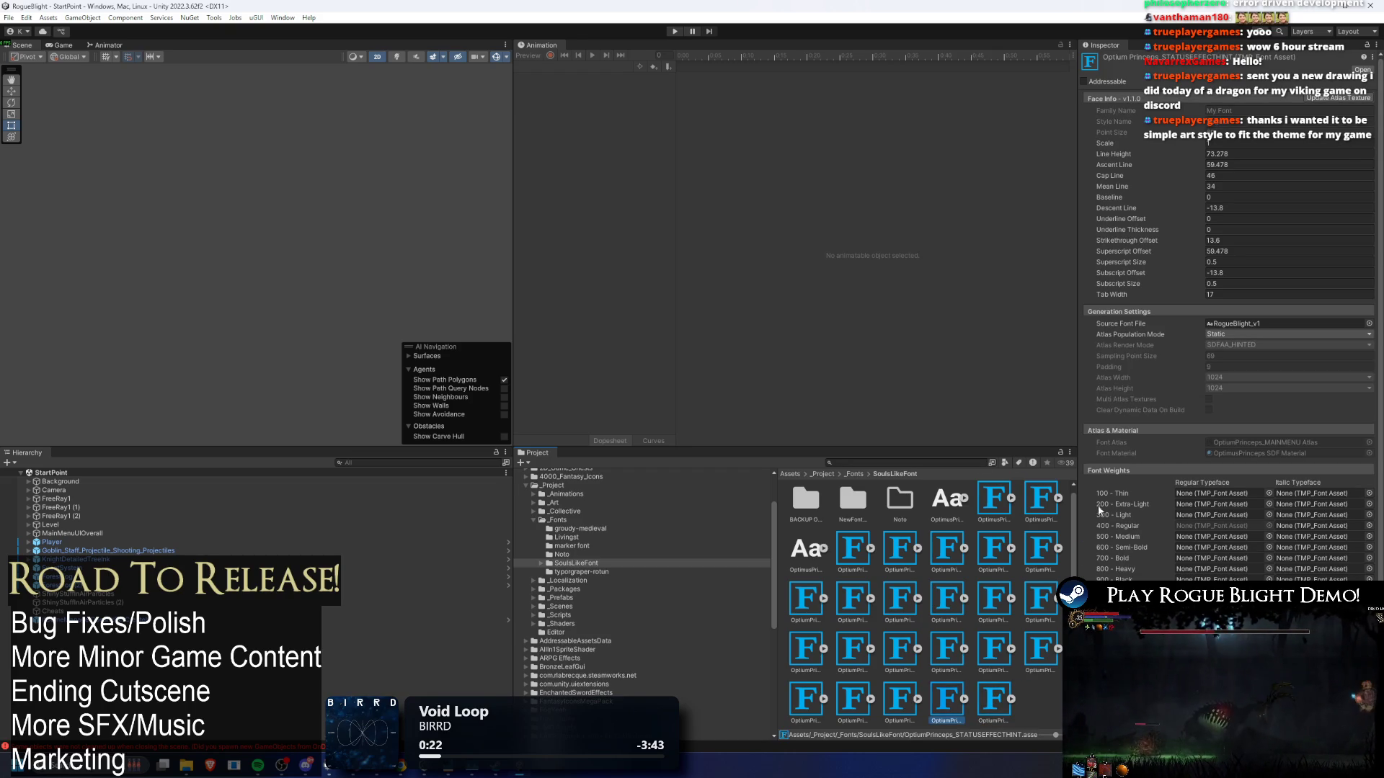
scroll(1186, 562, "down", 3)
left_click(1186, 580)
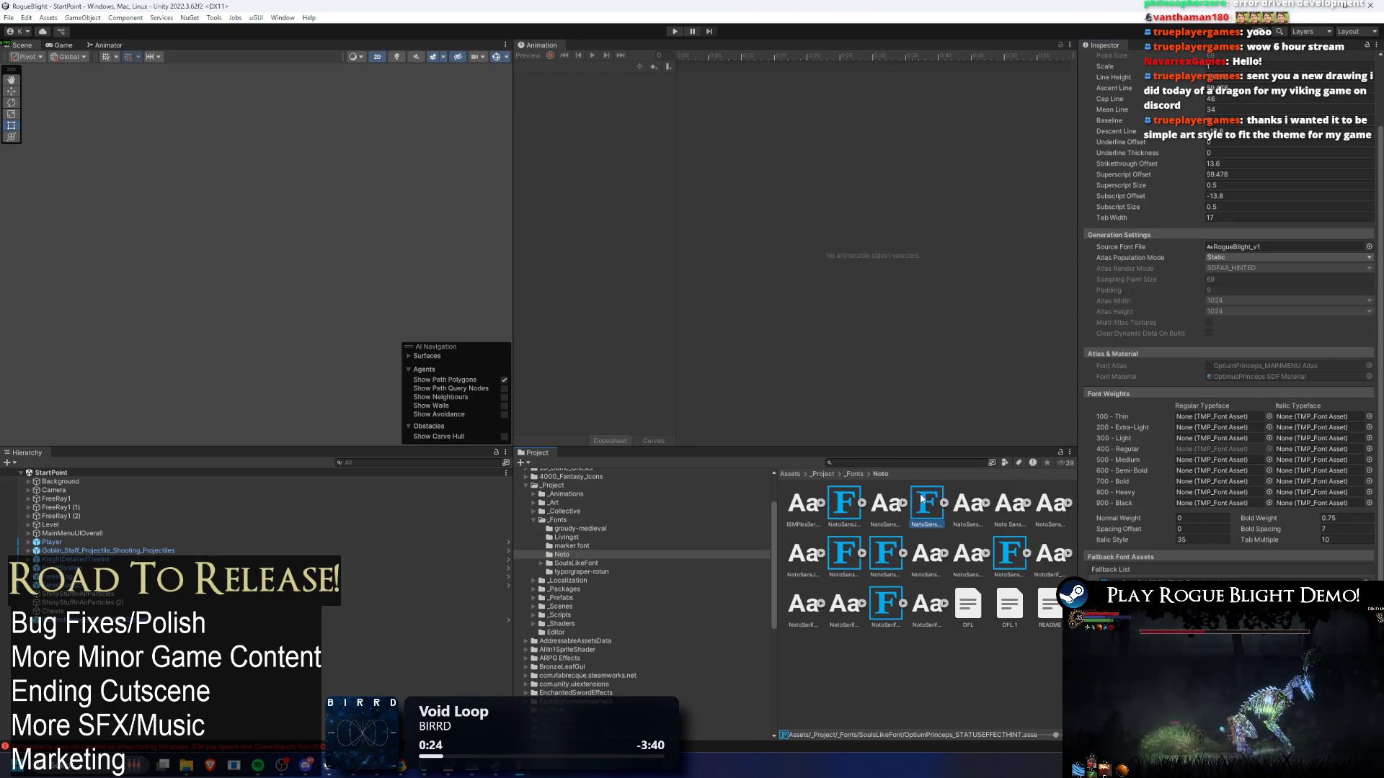
- Enter Padding 20 for NotoSansSC SDF, then compare against the NotoSansKR asset
left_click(945, 508)
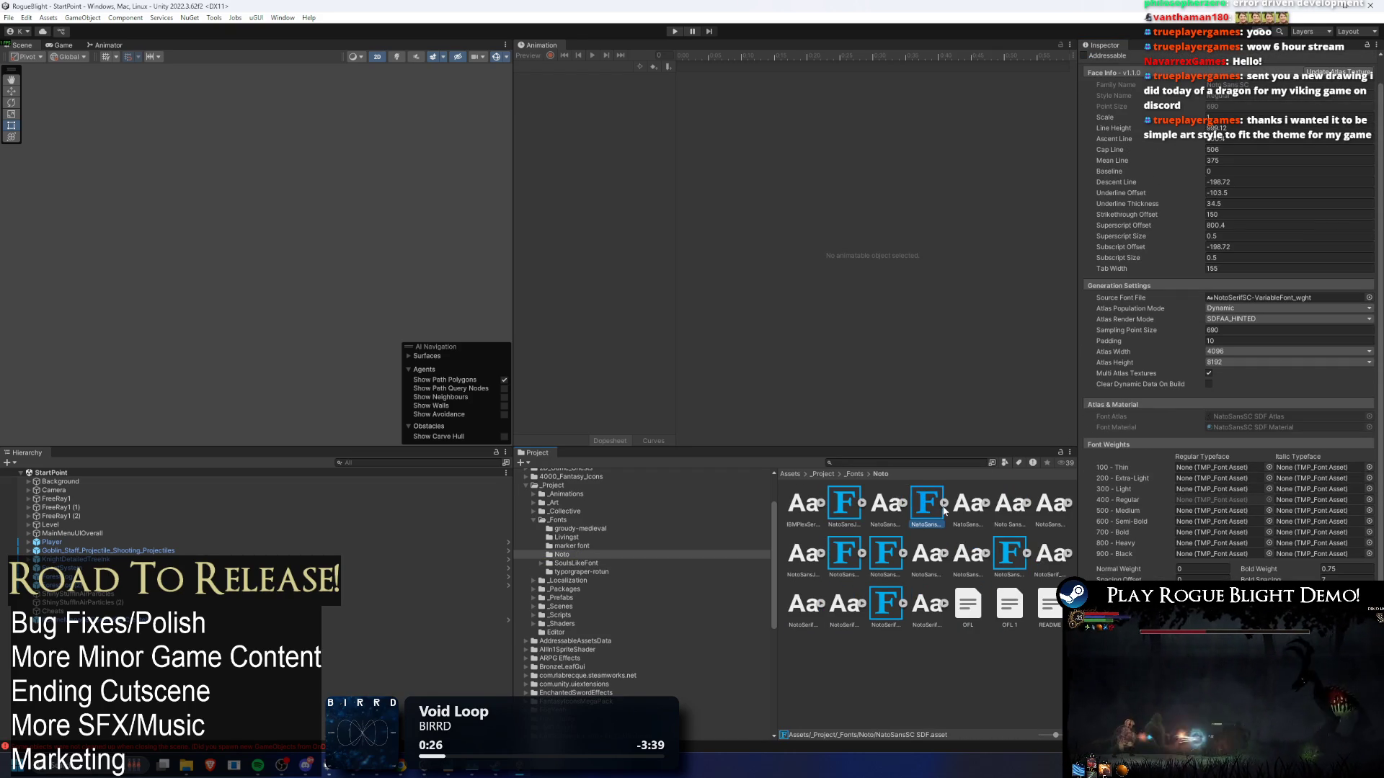
left_click(1240, 340)
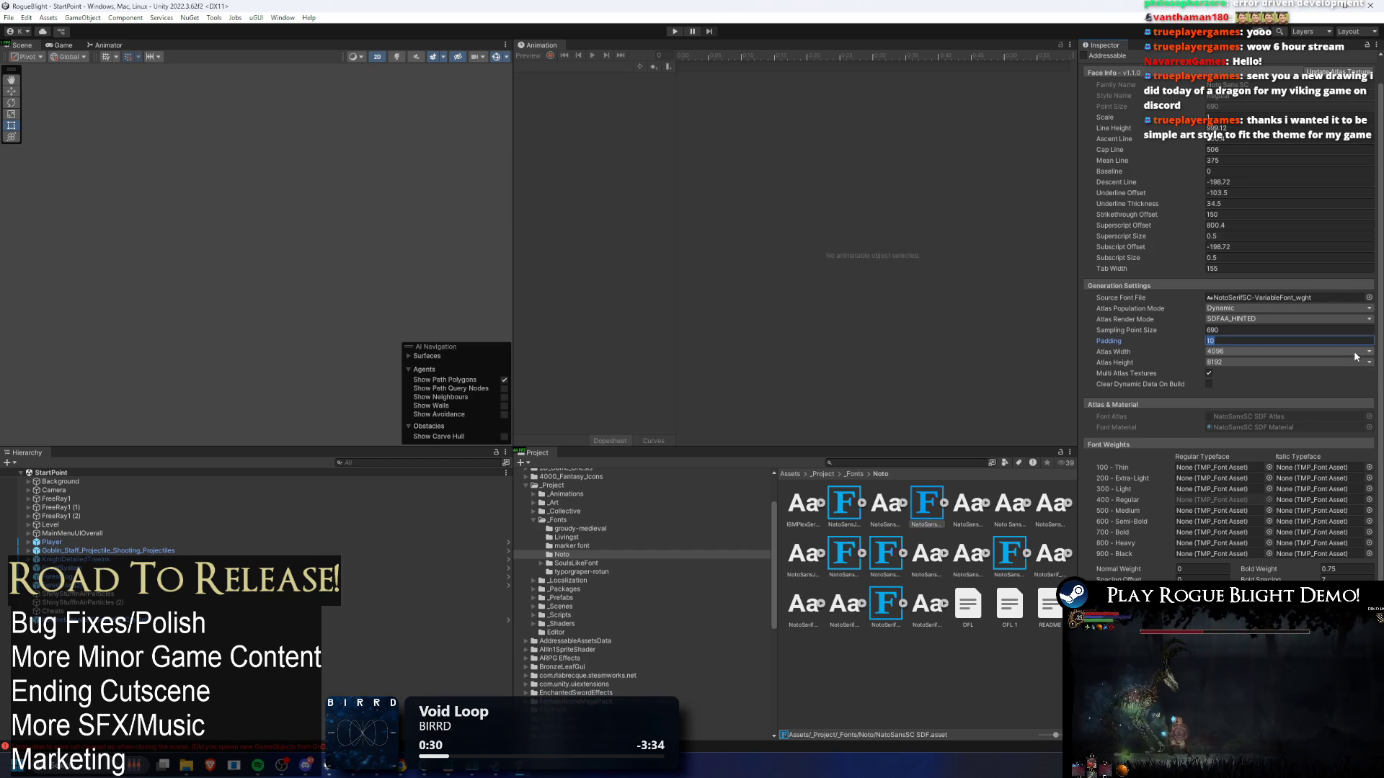
type("20")
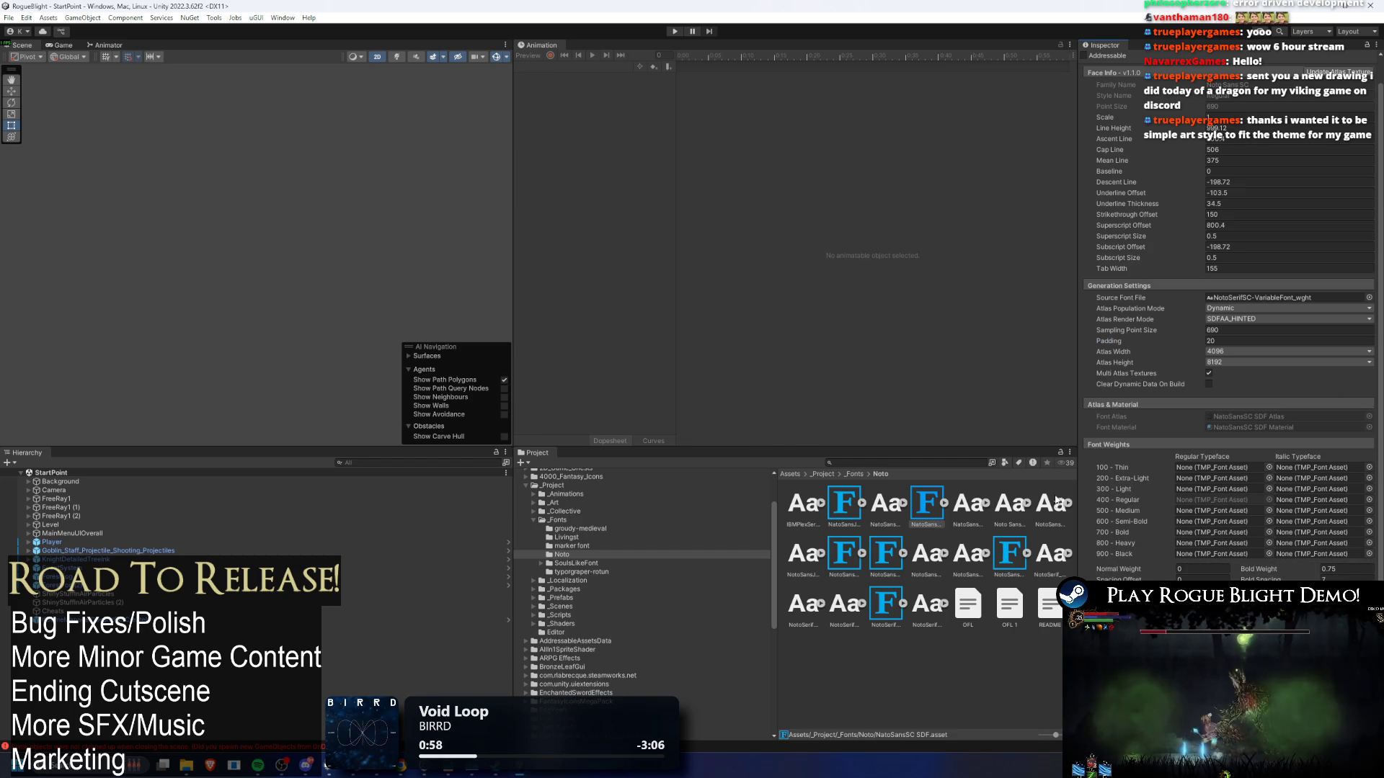
left_click(858, 554)
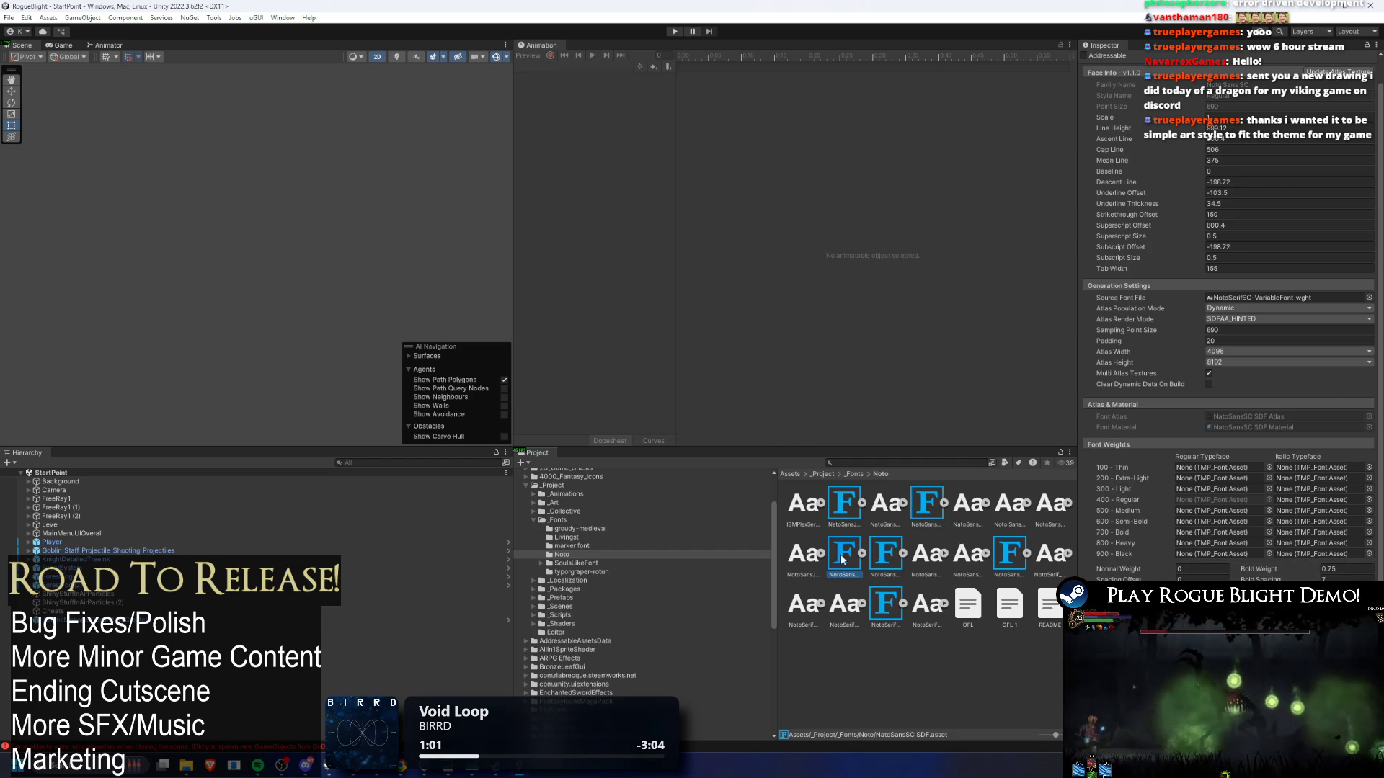
- Set NotoSansSC SDF Padding to 60 and apply to regenerate its atlas
left_click(914, 495)
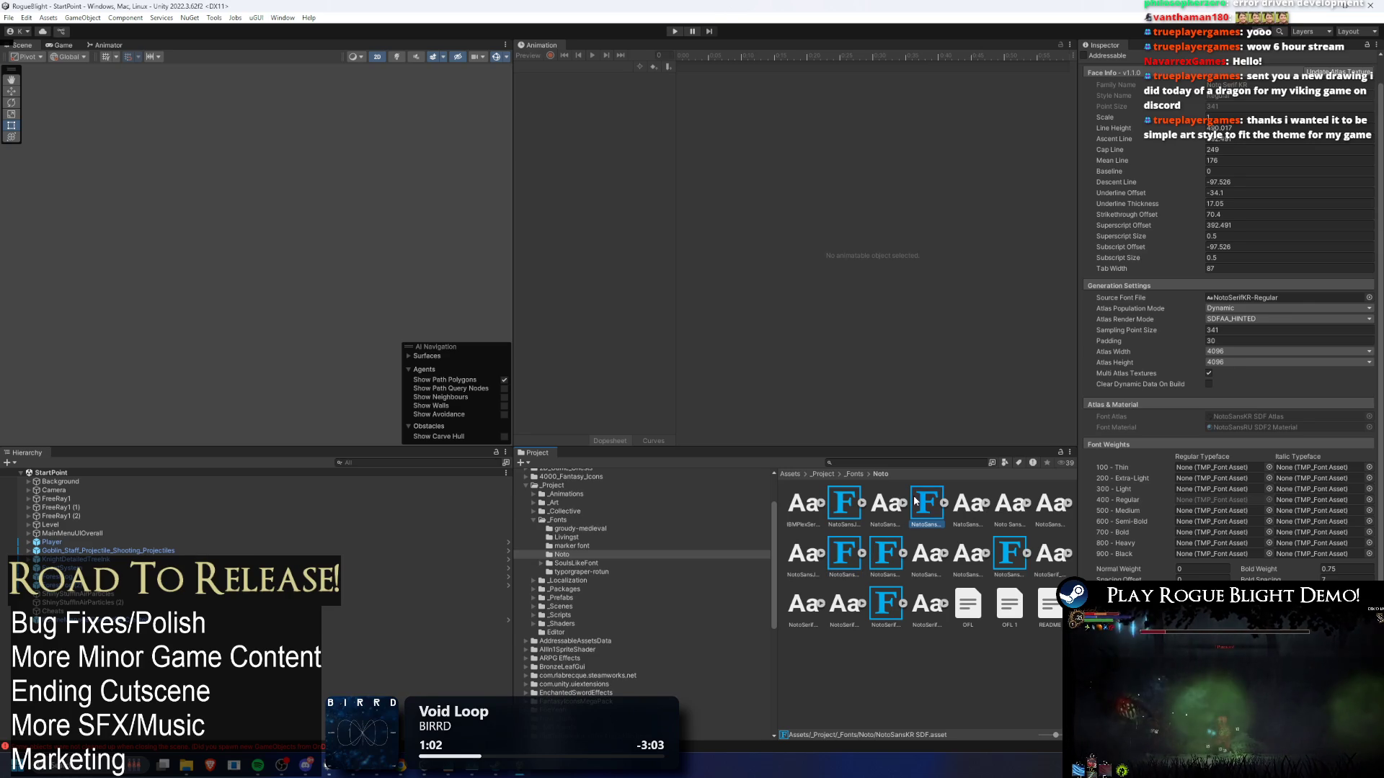
left_click(845, 556)
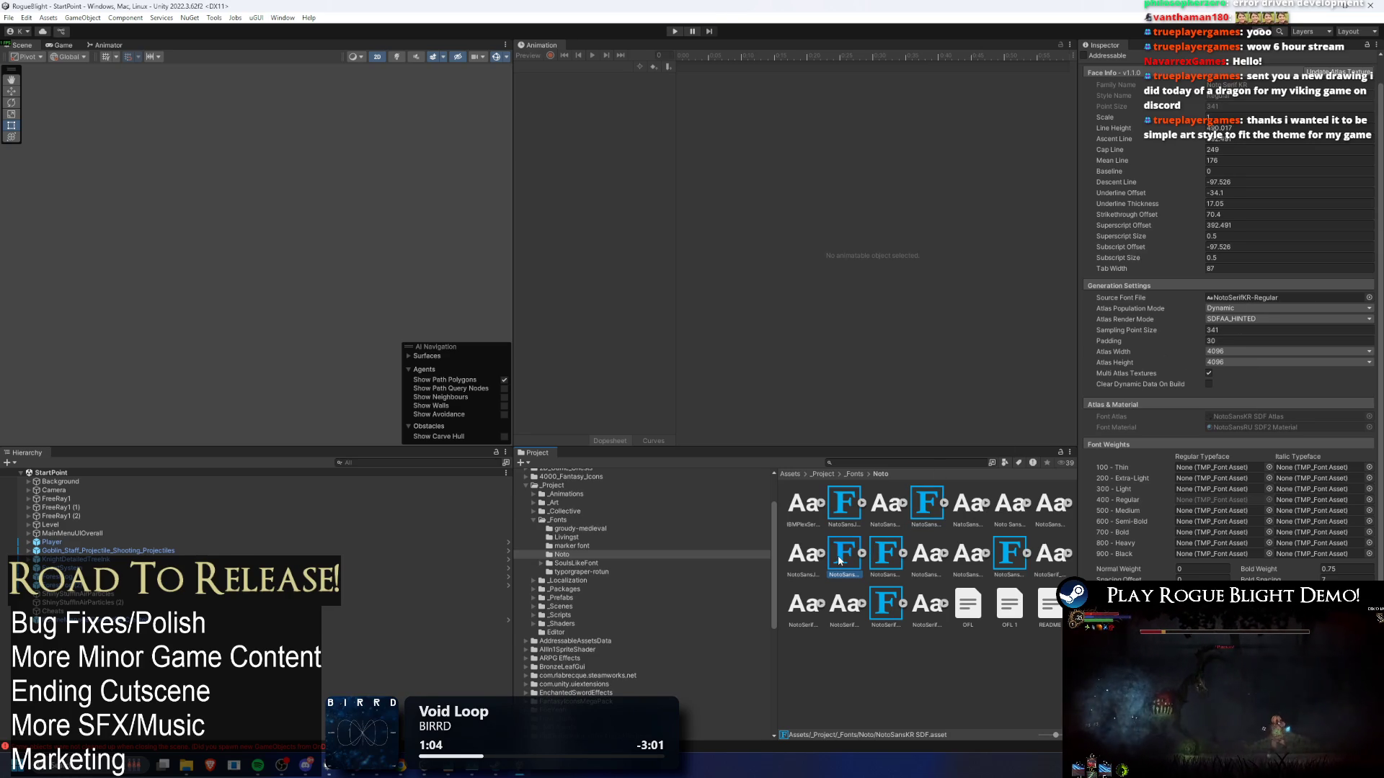
left_click(928, 499)
left_click(1230, 340)
type("60")
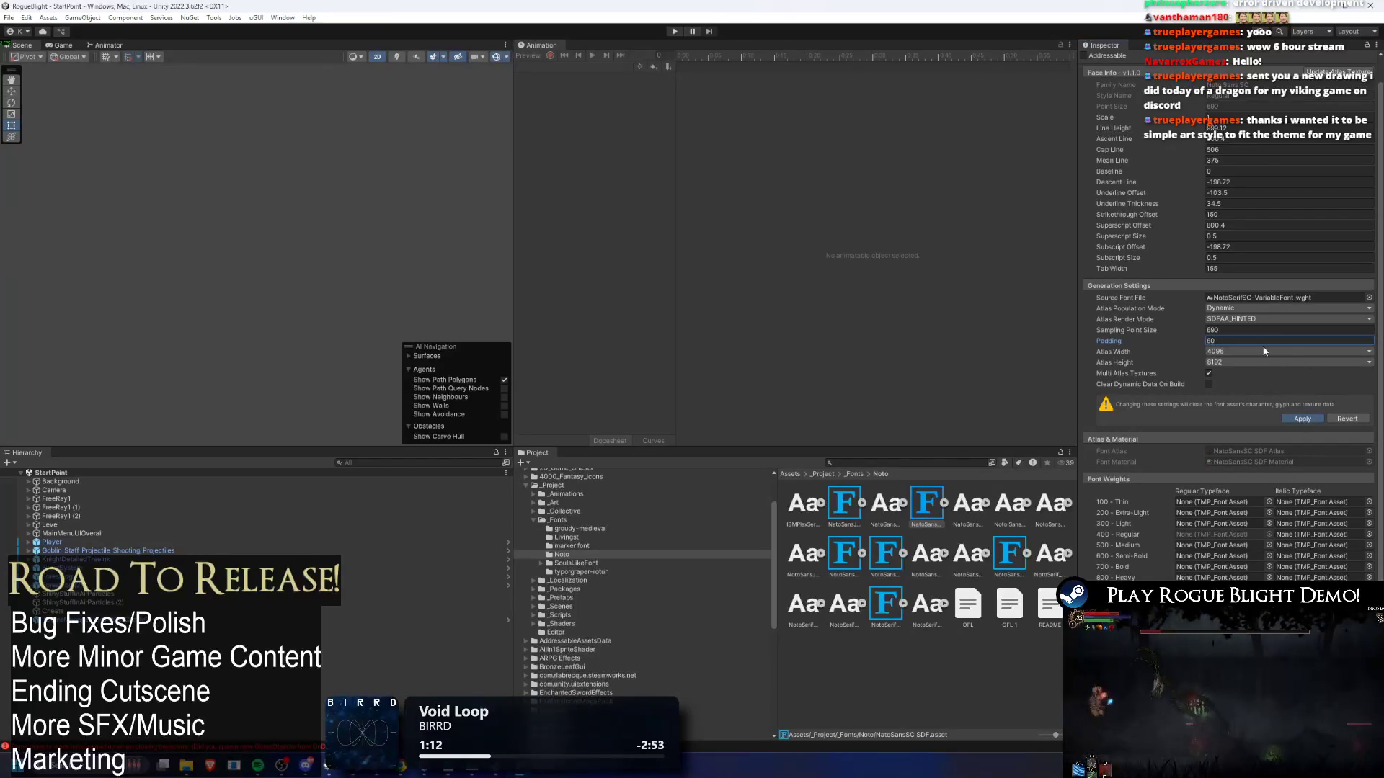
left_click(1302, 419)
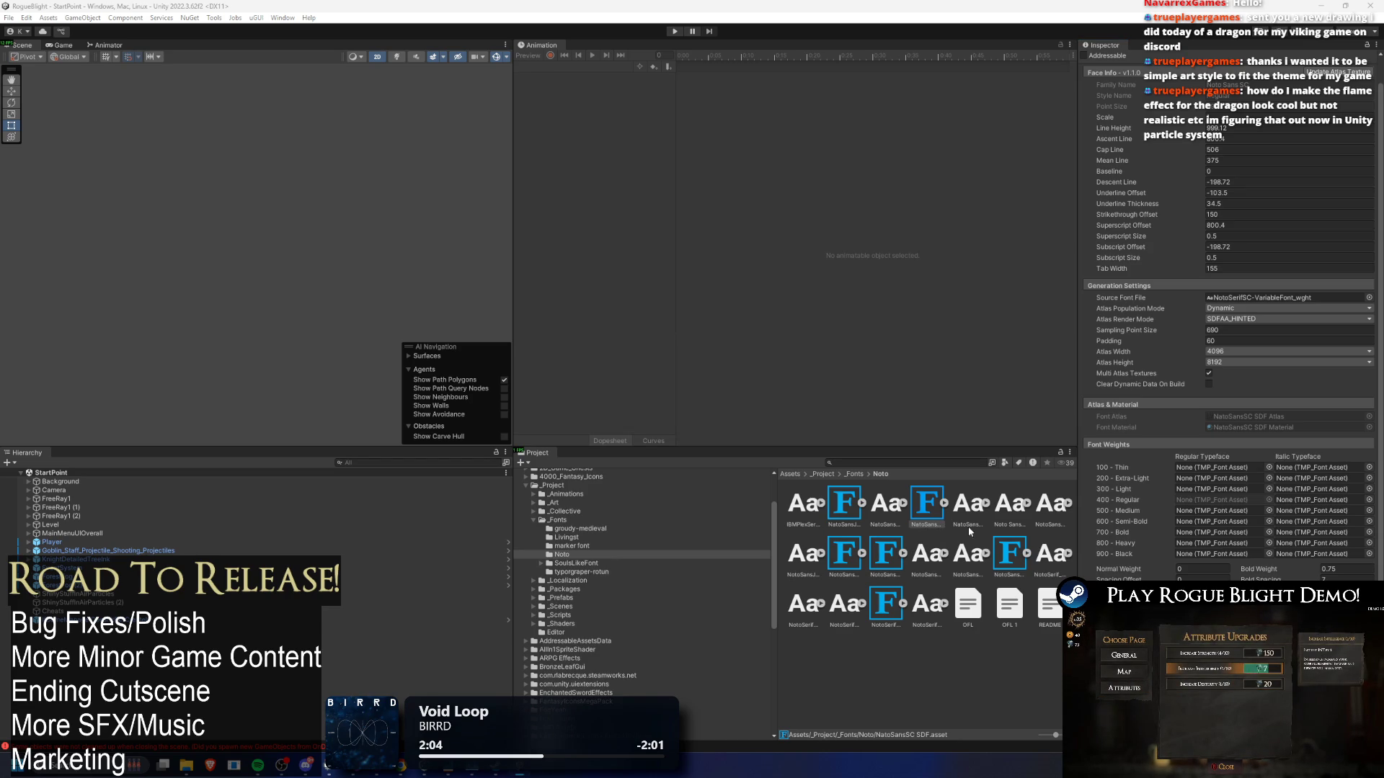
- Enter Padding 60 for the NotoSansTC-VariableFont_wght SDF font asset
left_click(846, 554)
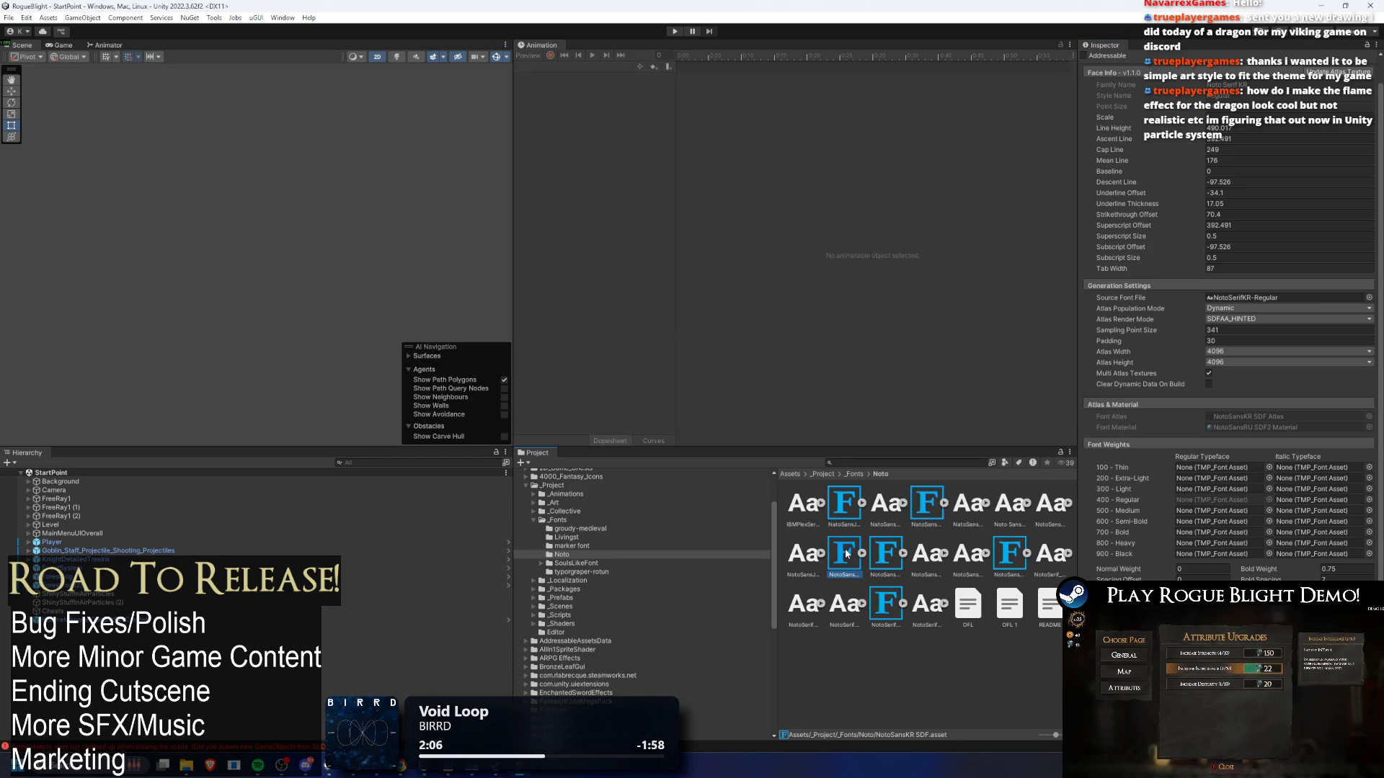
left_click(930, 508)
left_click(989, 566)
left_click(1262, 341)
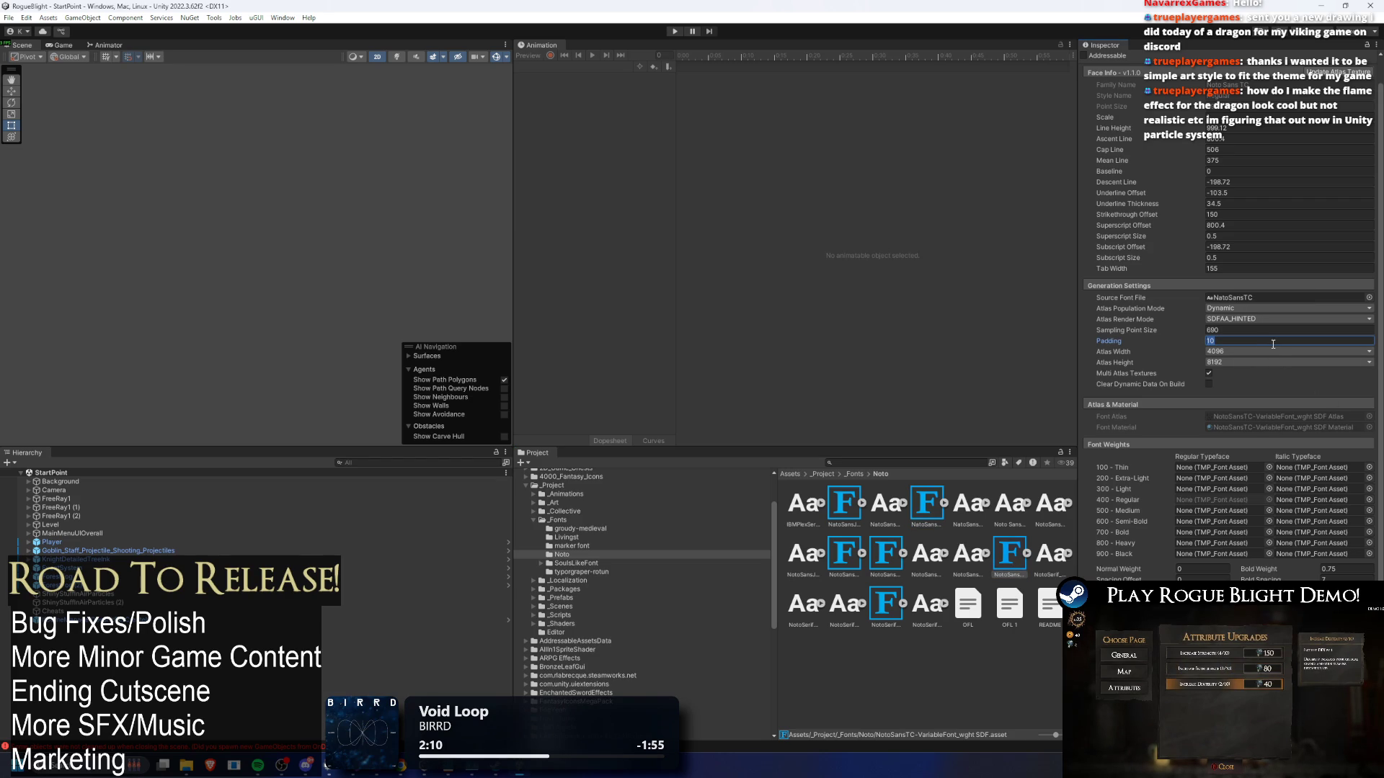
type("60")
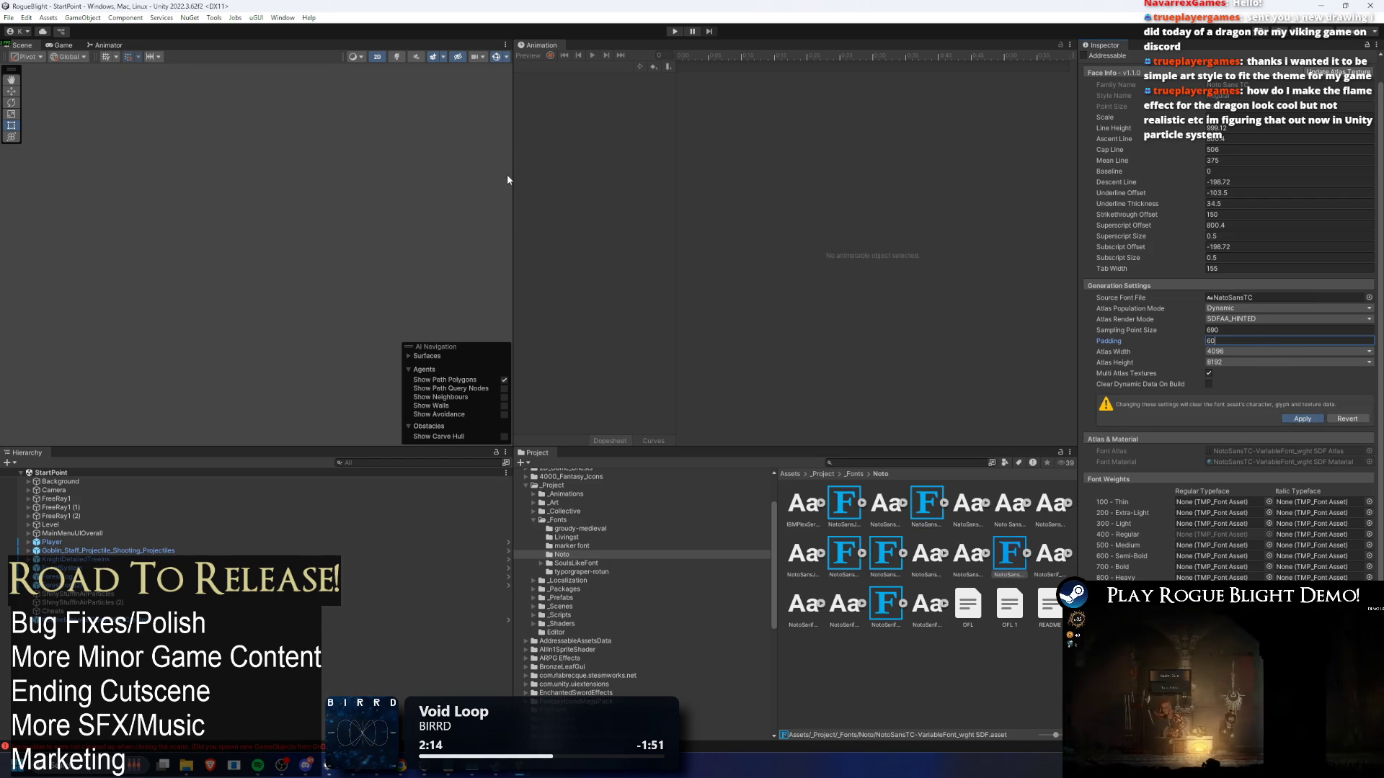
key("Return")
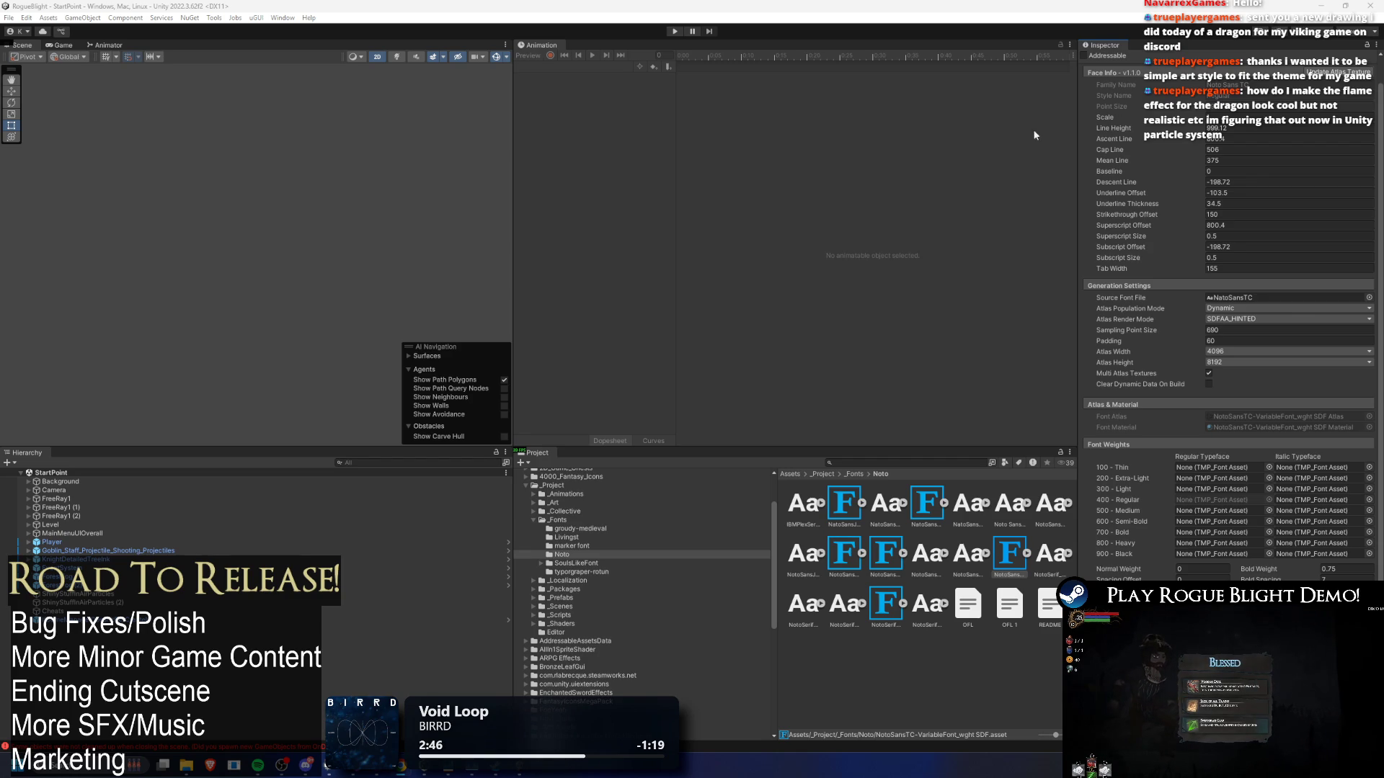
- Enter Play mode to show the RogueBlight title menu with 開始遊戲 and 退出遊戲
left_click(674, 33)
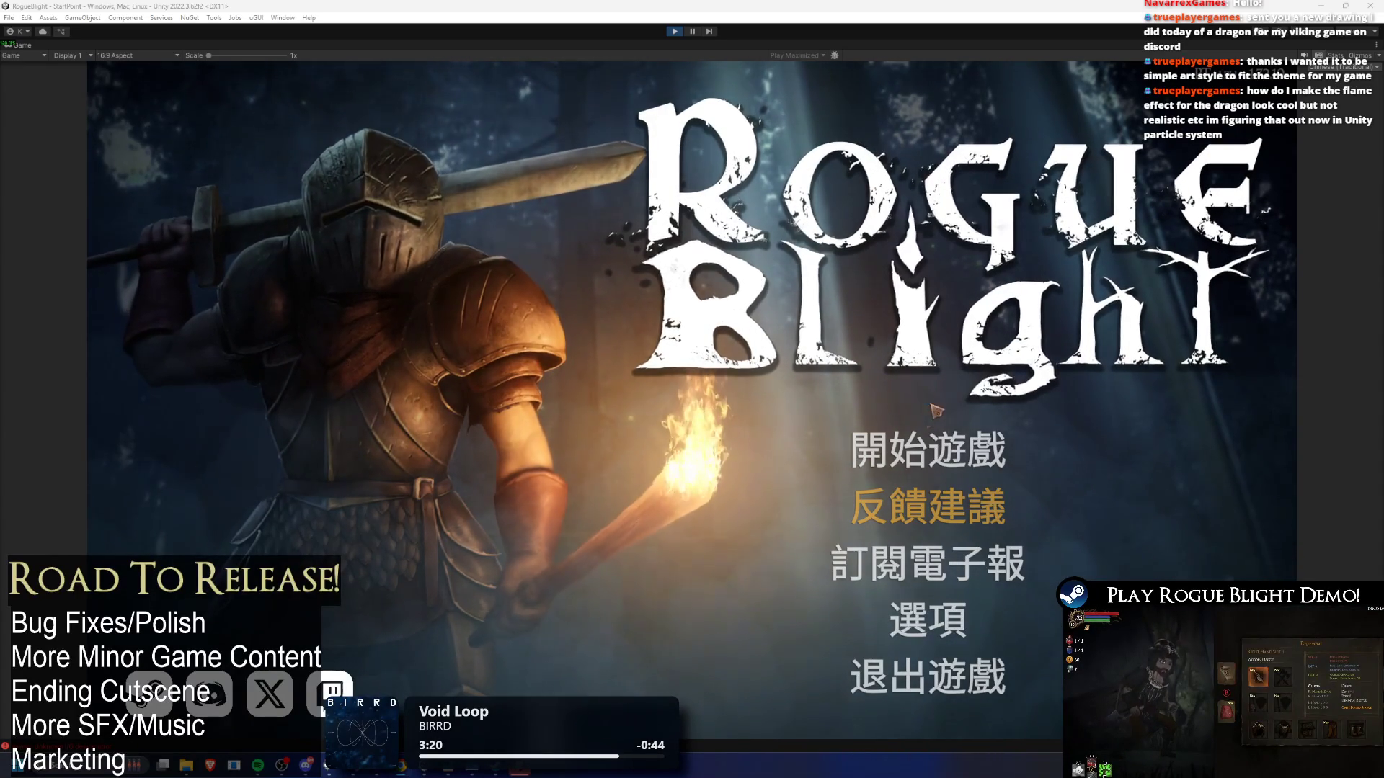
- Load the first save slot and walk up to the camp NPC to talk
left_click(965, 451)
left_click(965, 389)
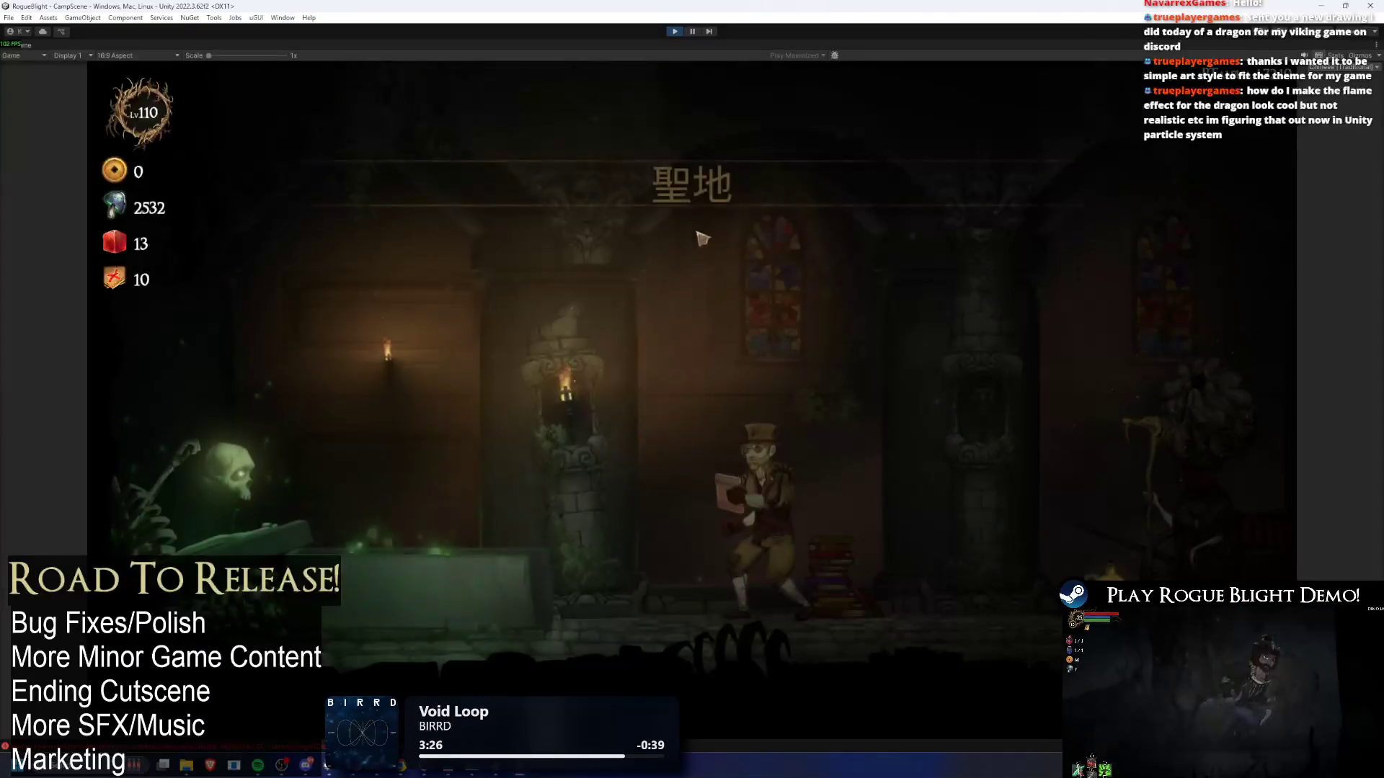
key("Left")
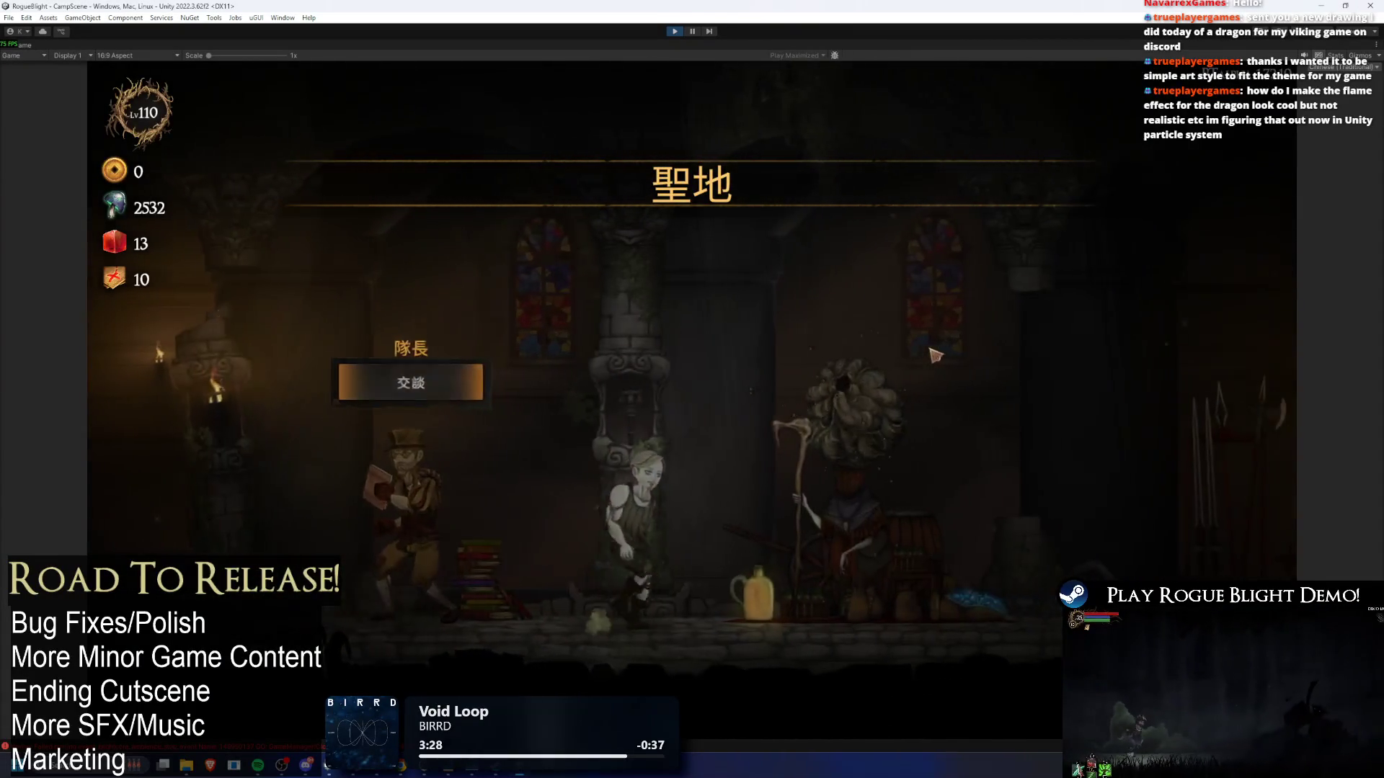
key("Right")
key("Up")
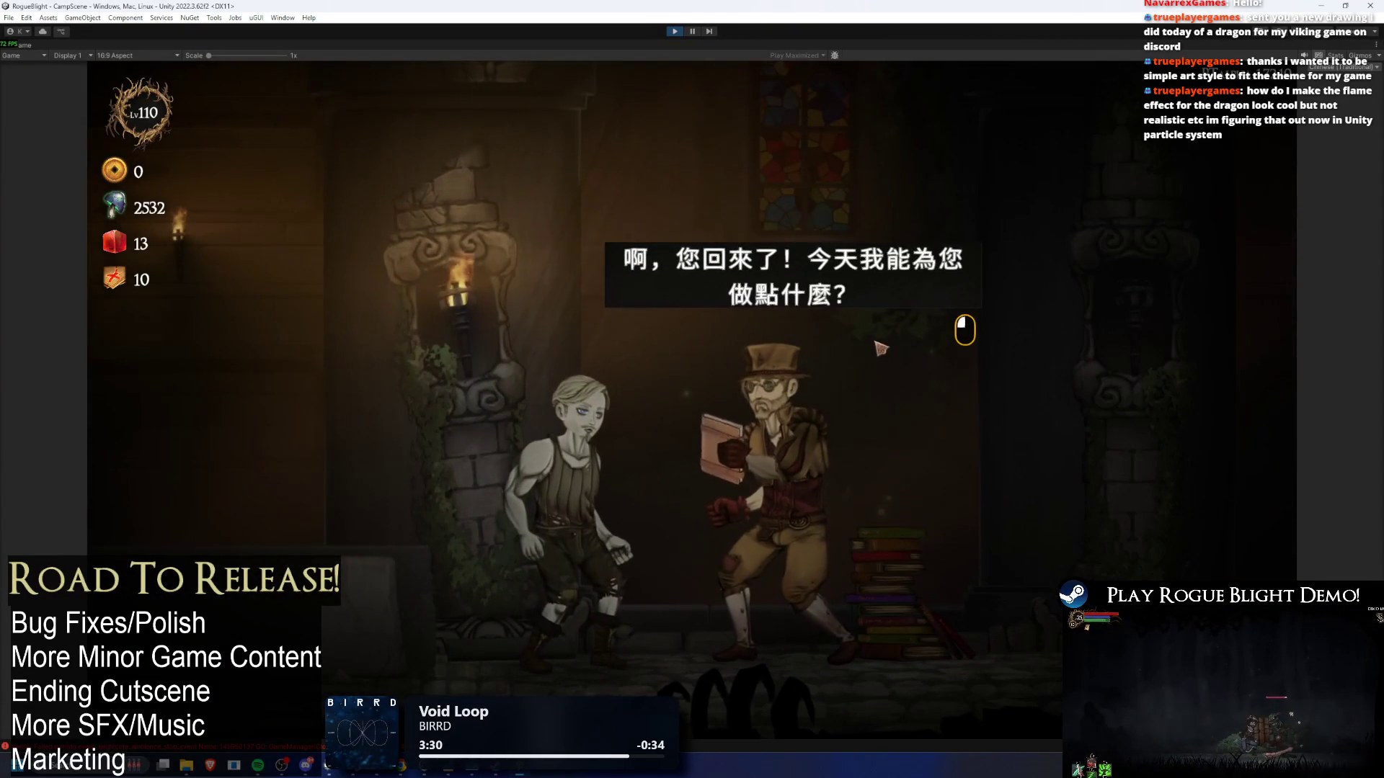
- Read the NPC's status effects dialogue, then choose 離開。 to leave
left_click(889, 351)
key("Down")
key("Return")
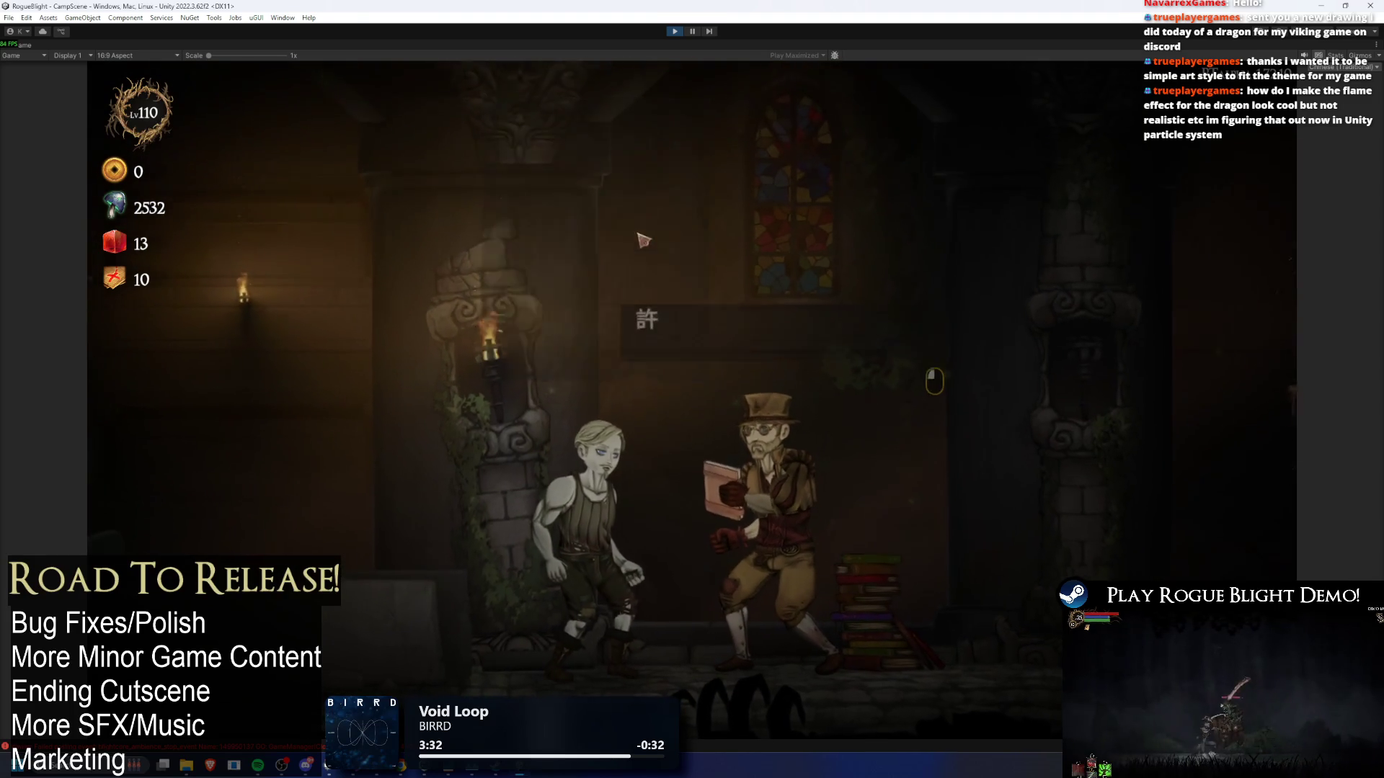
left_click(774, 373)
left_click(776, 374)
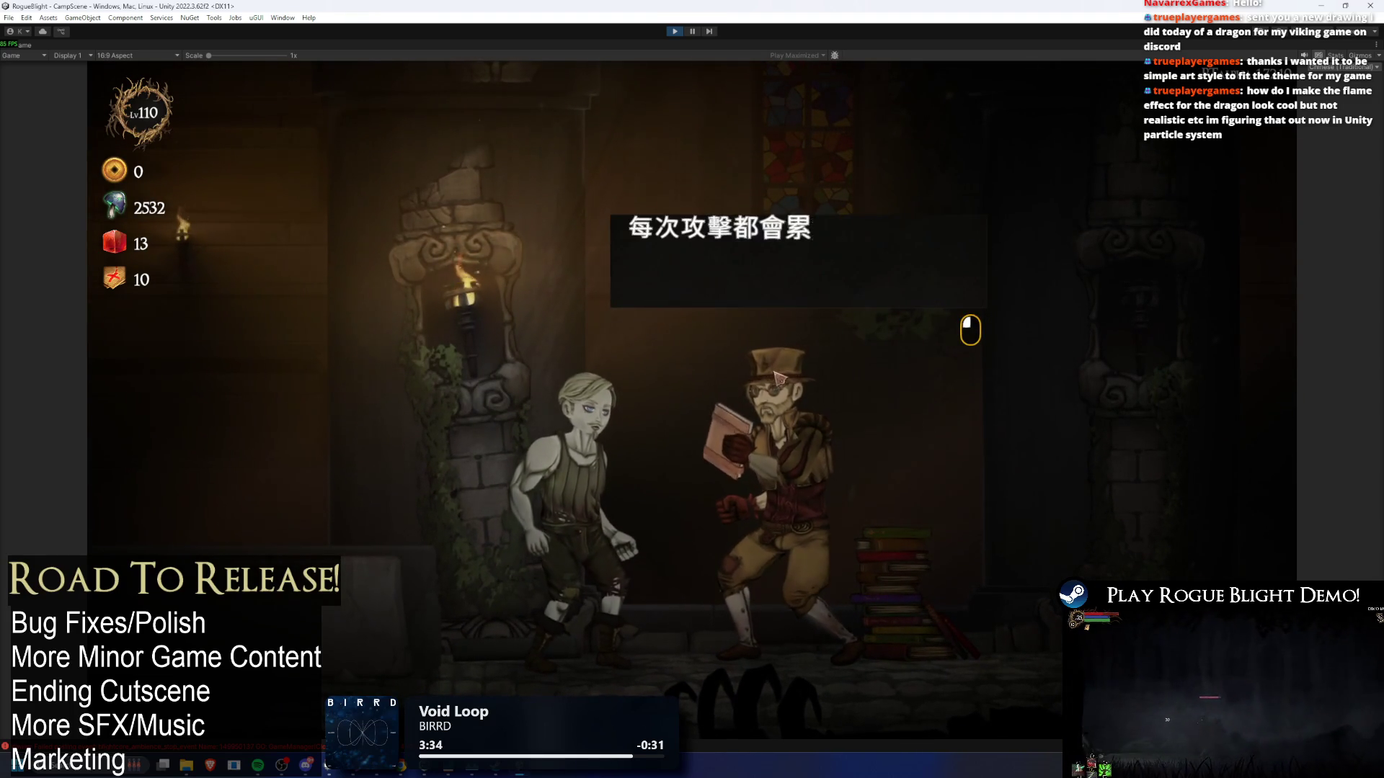
left_click(775, 374)
left_click(775, 374)
left_click(775, 374)
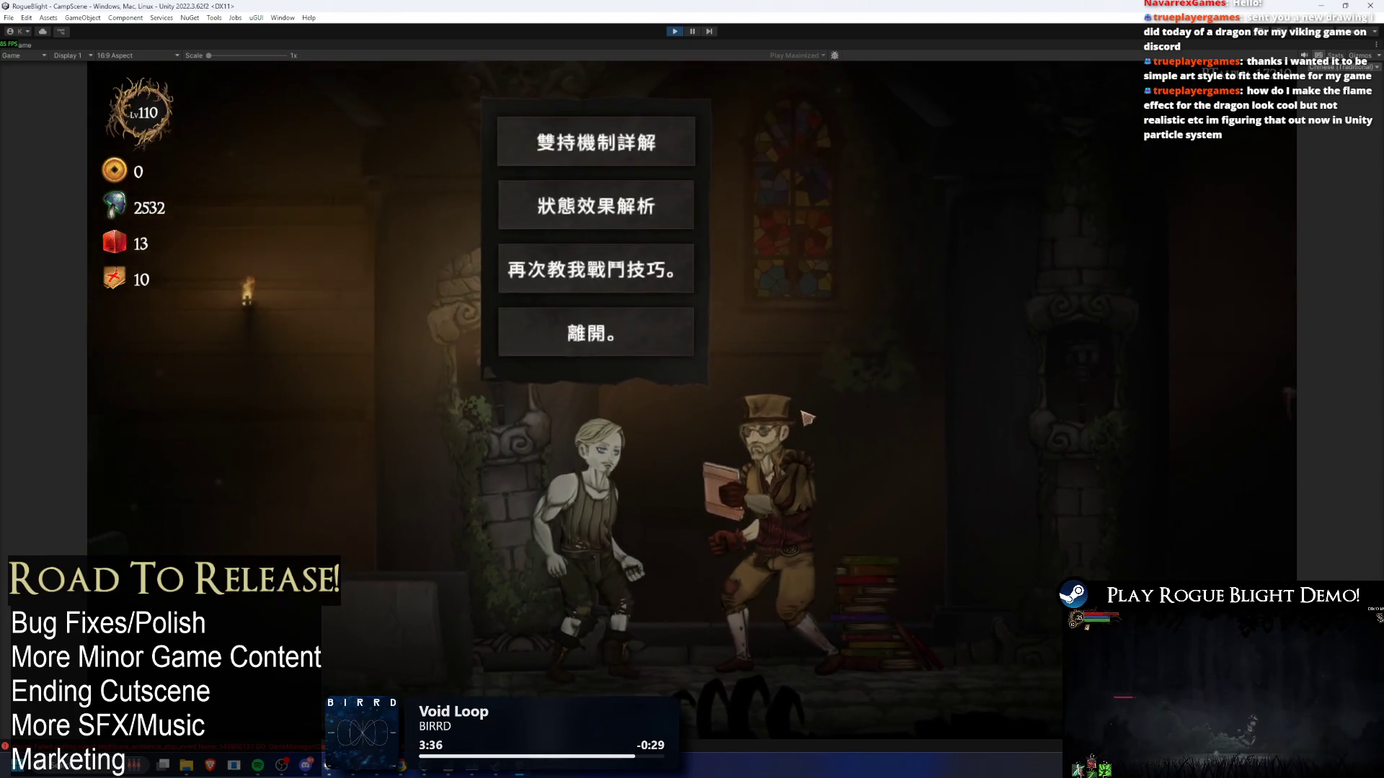
left_click(629, 367)
- Walk to the cartographer and browse the 選擇地圖 challenge map list
key("Left")
key("Up")
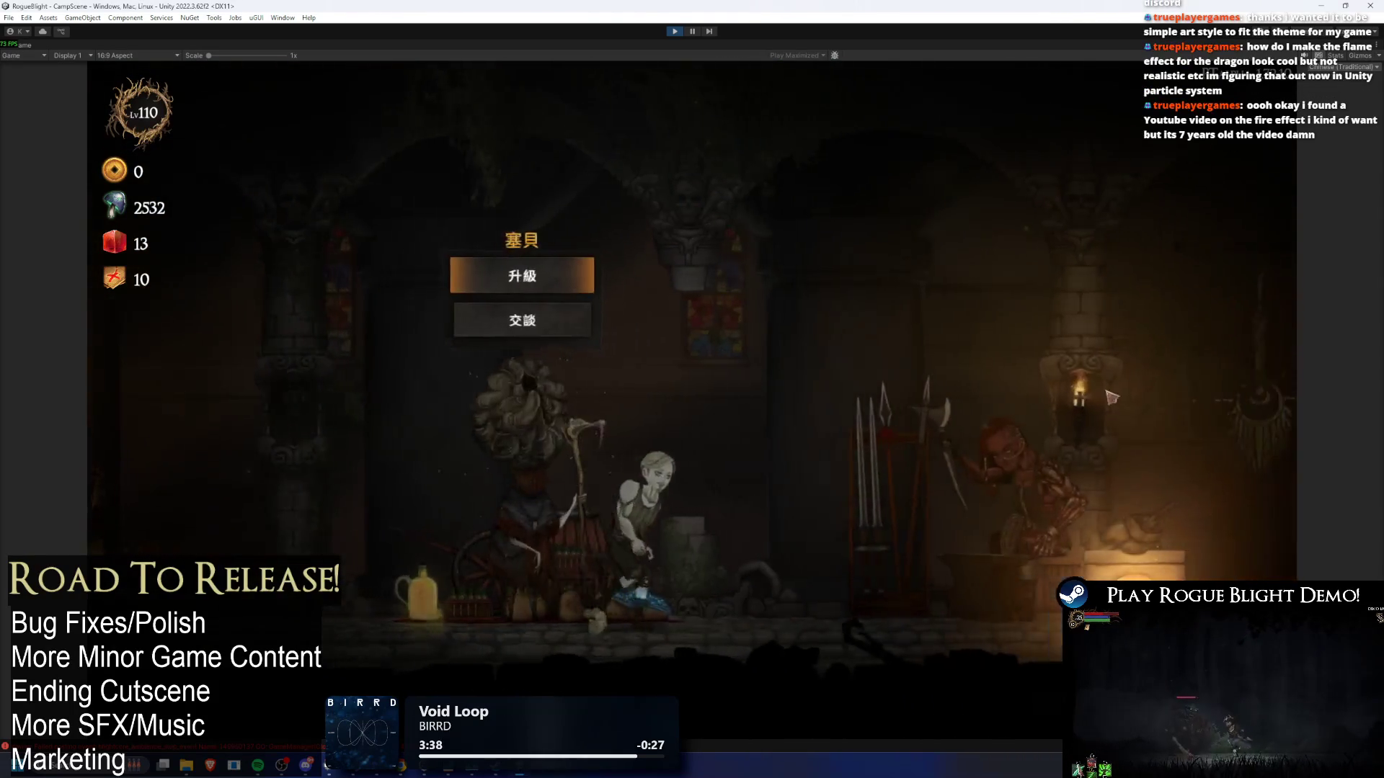
key("Right")
key("Up")
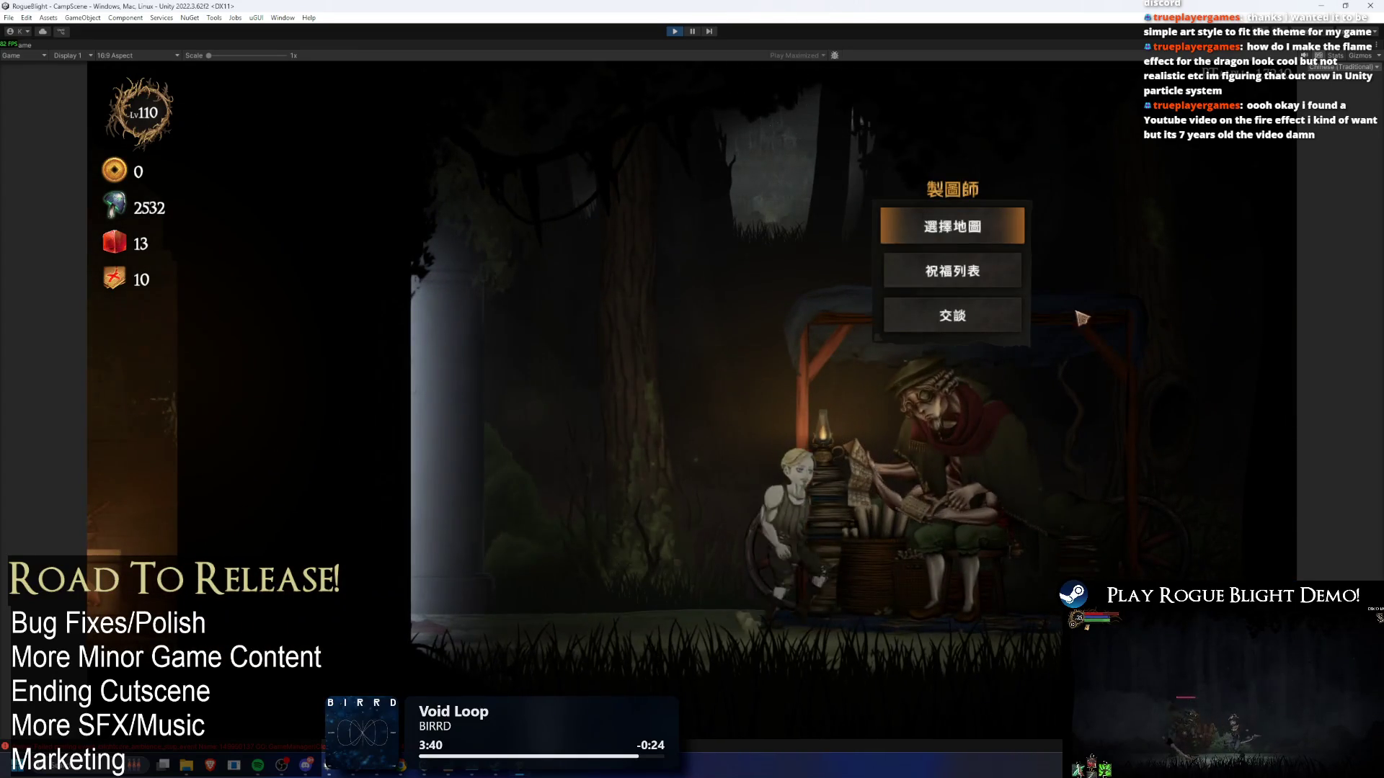
key("Up")
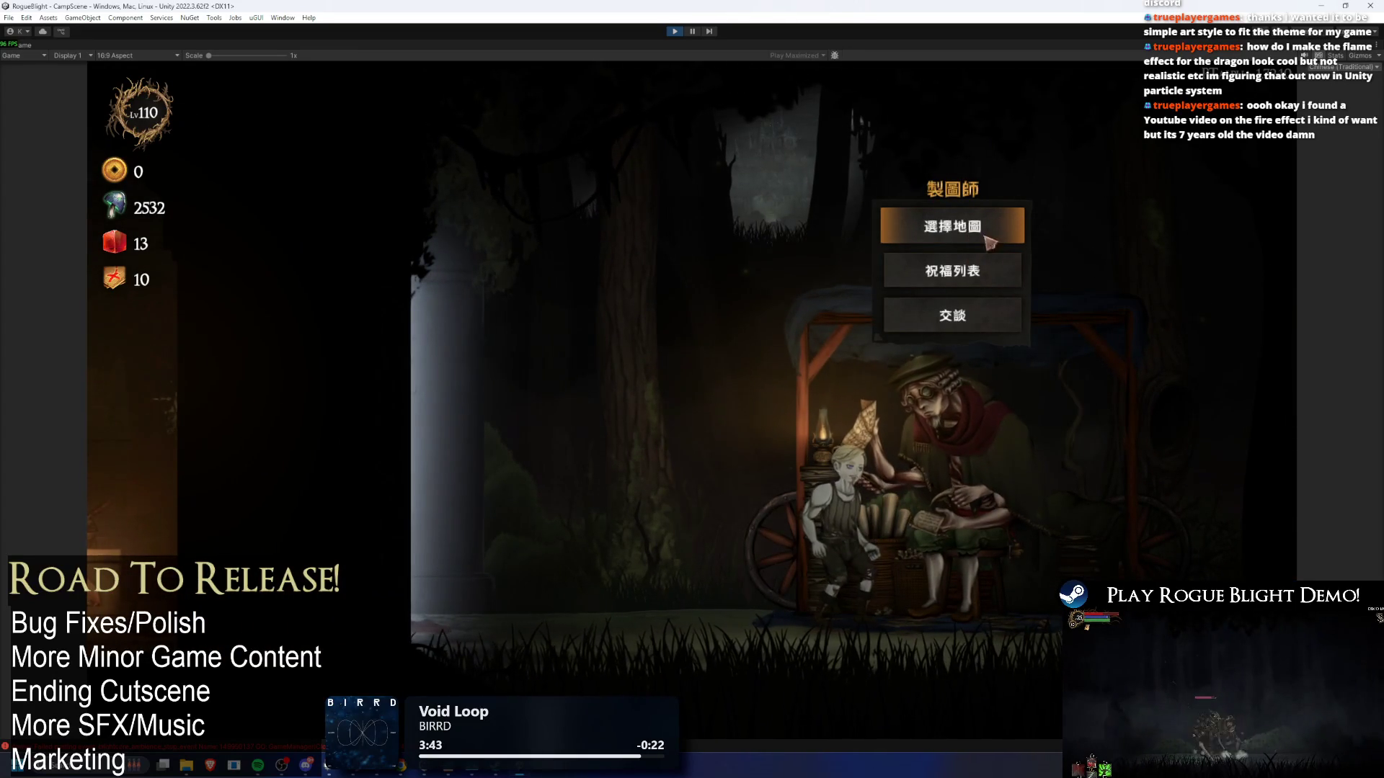
key("Return")
key("Right")
key("Return")
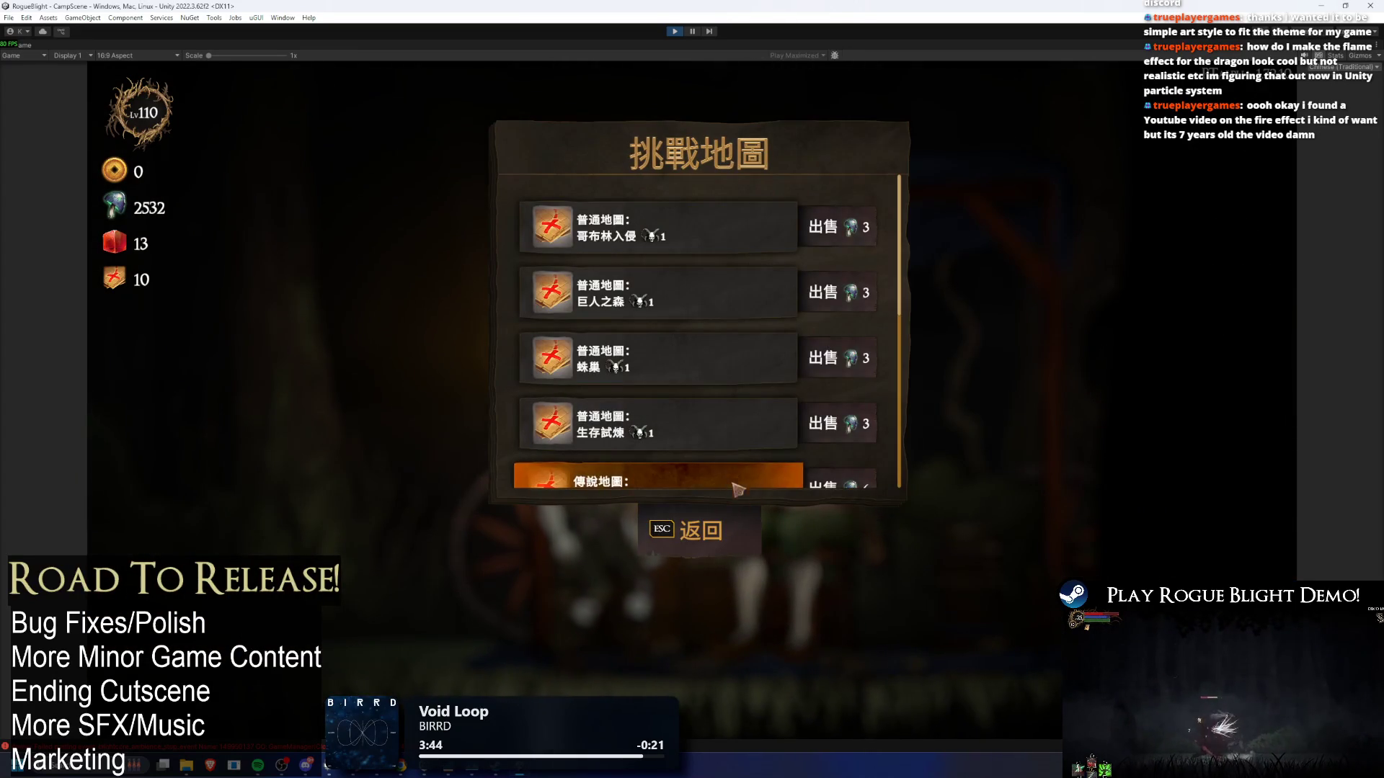
key("Escape")
key("Escape")
- Scroll through the 祝福列表 blessing list, approach the merchant, then stop the game
key("Down")
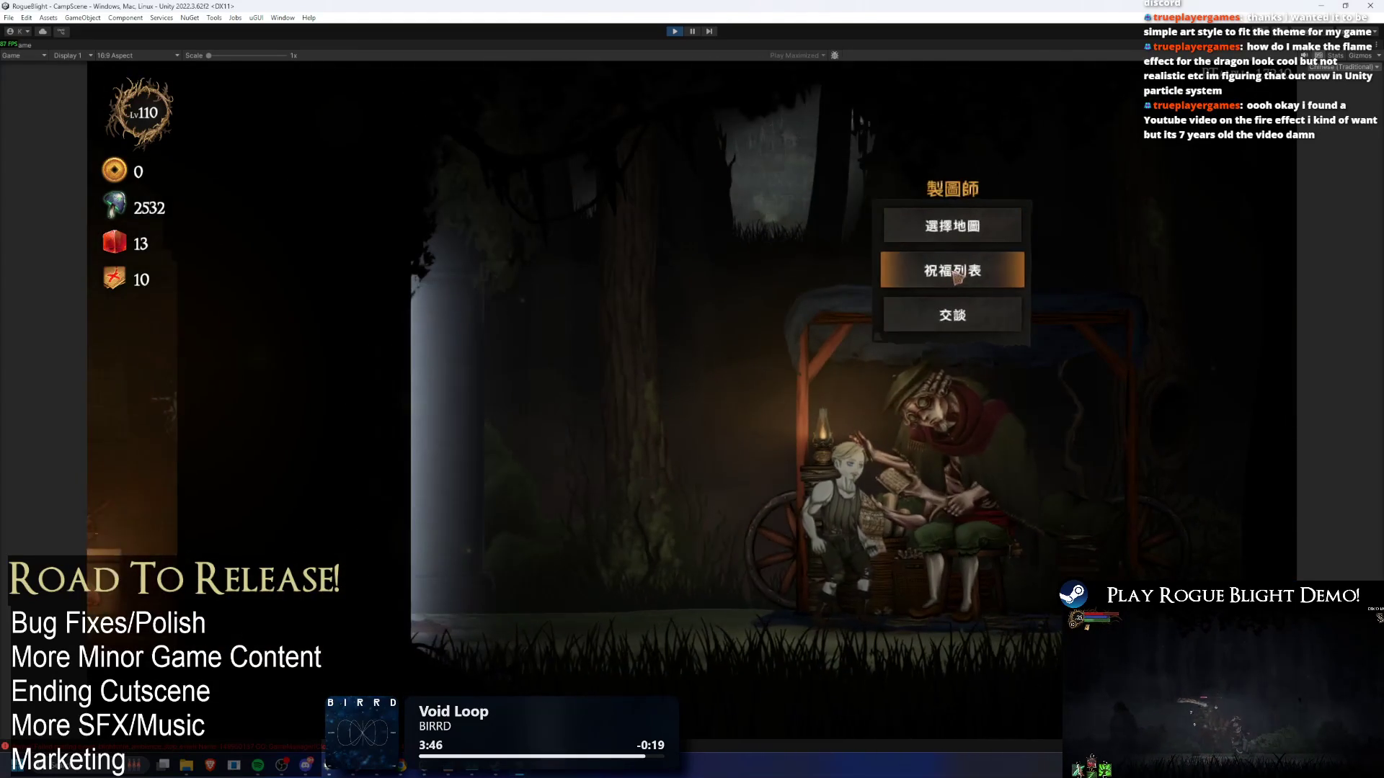
key("Return")
scroll(752, 334, "down", 5)
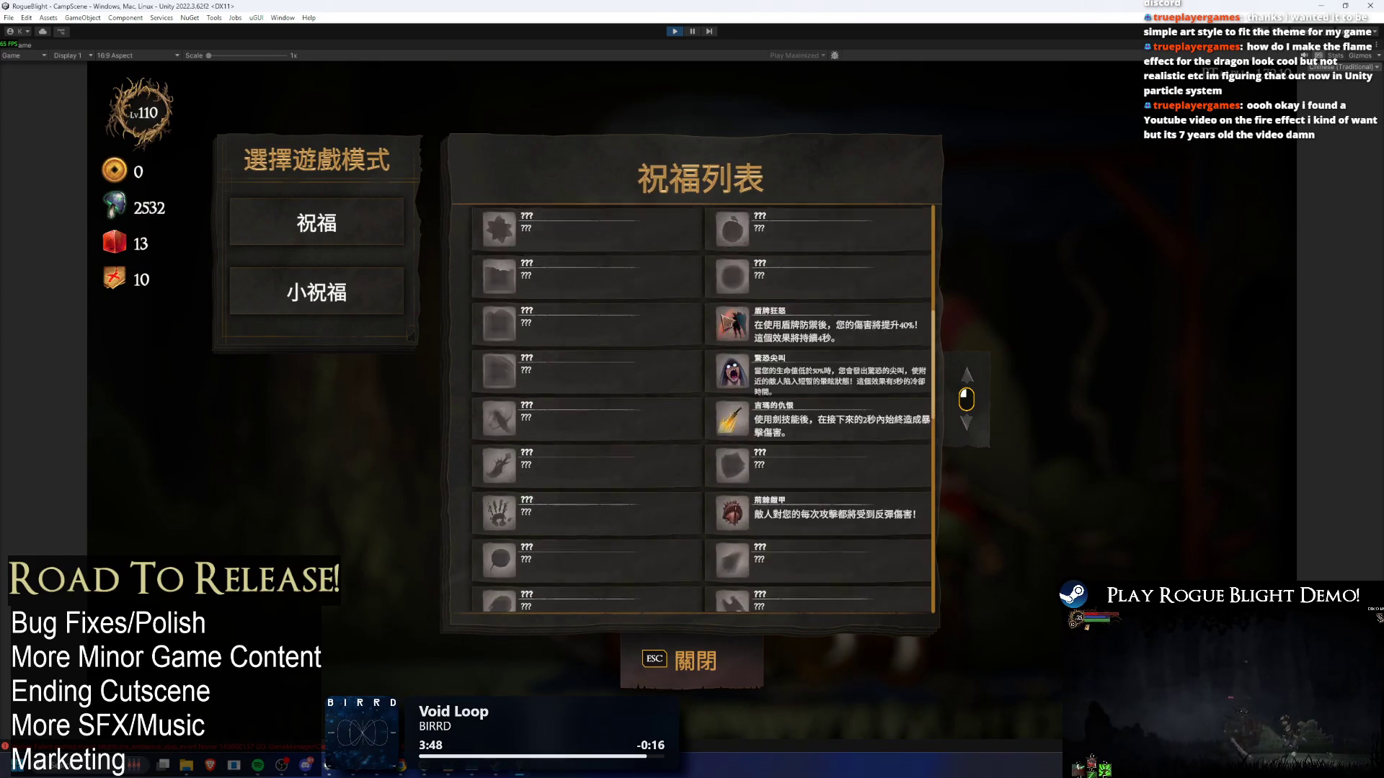
left_click(720, 659)
key("Escape")
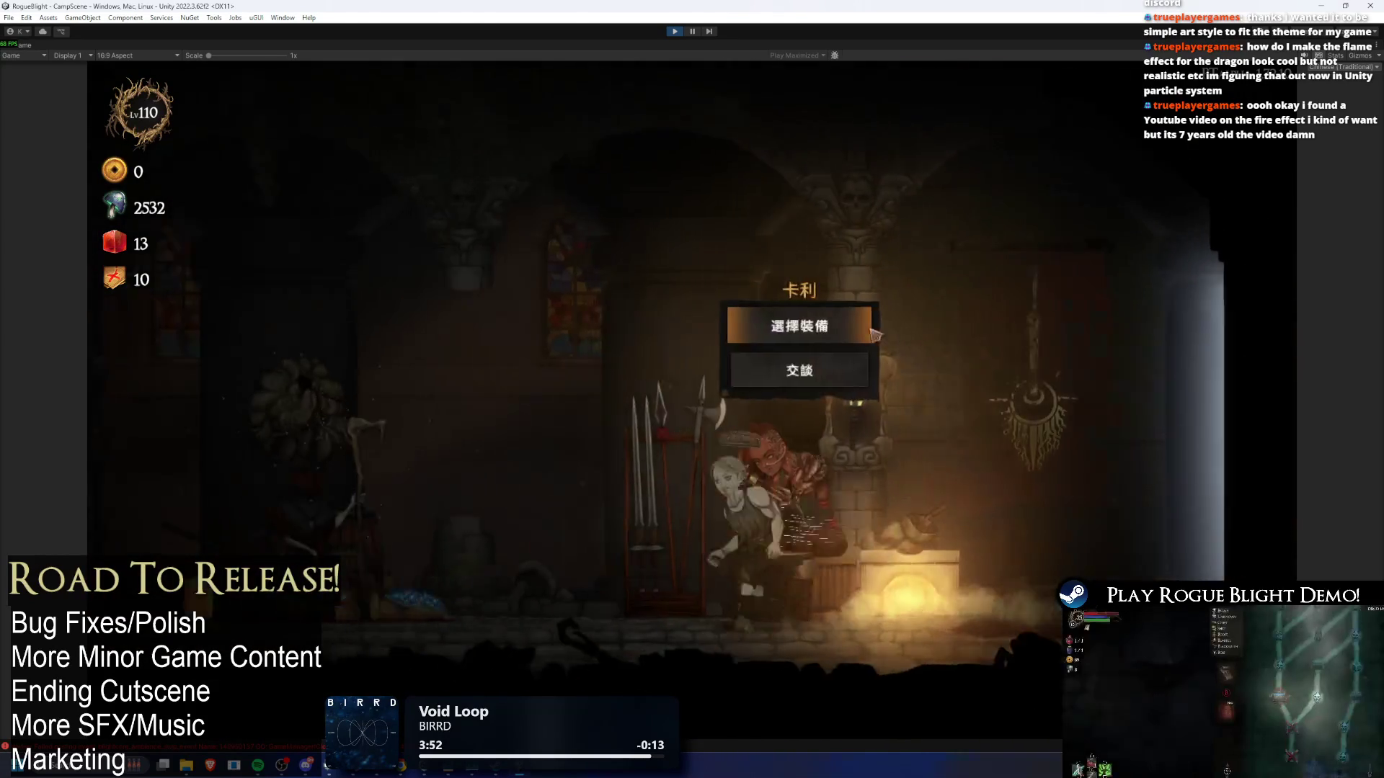
key("e")
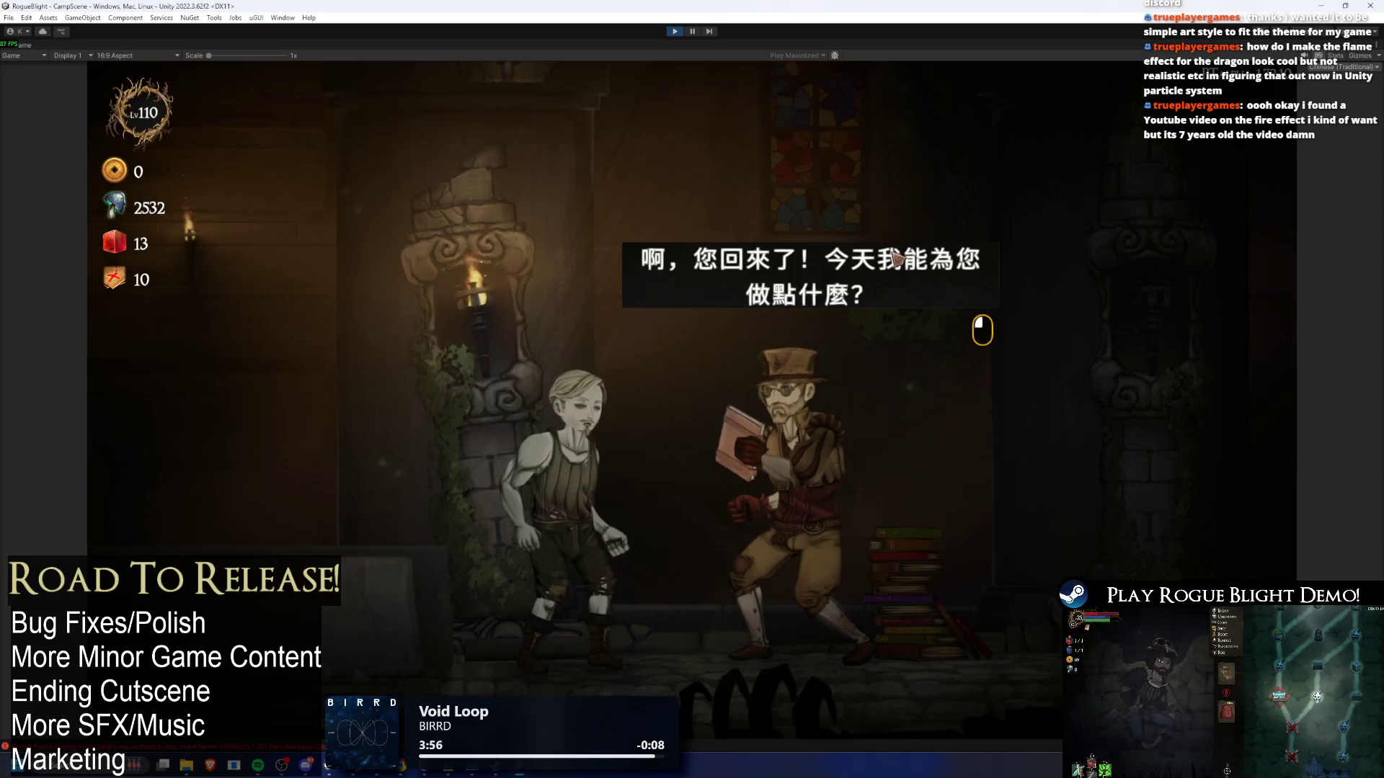
left_click(675, 31)
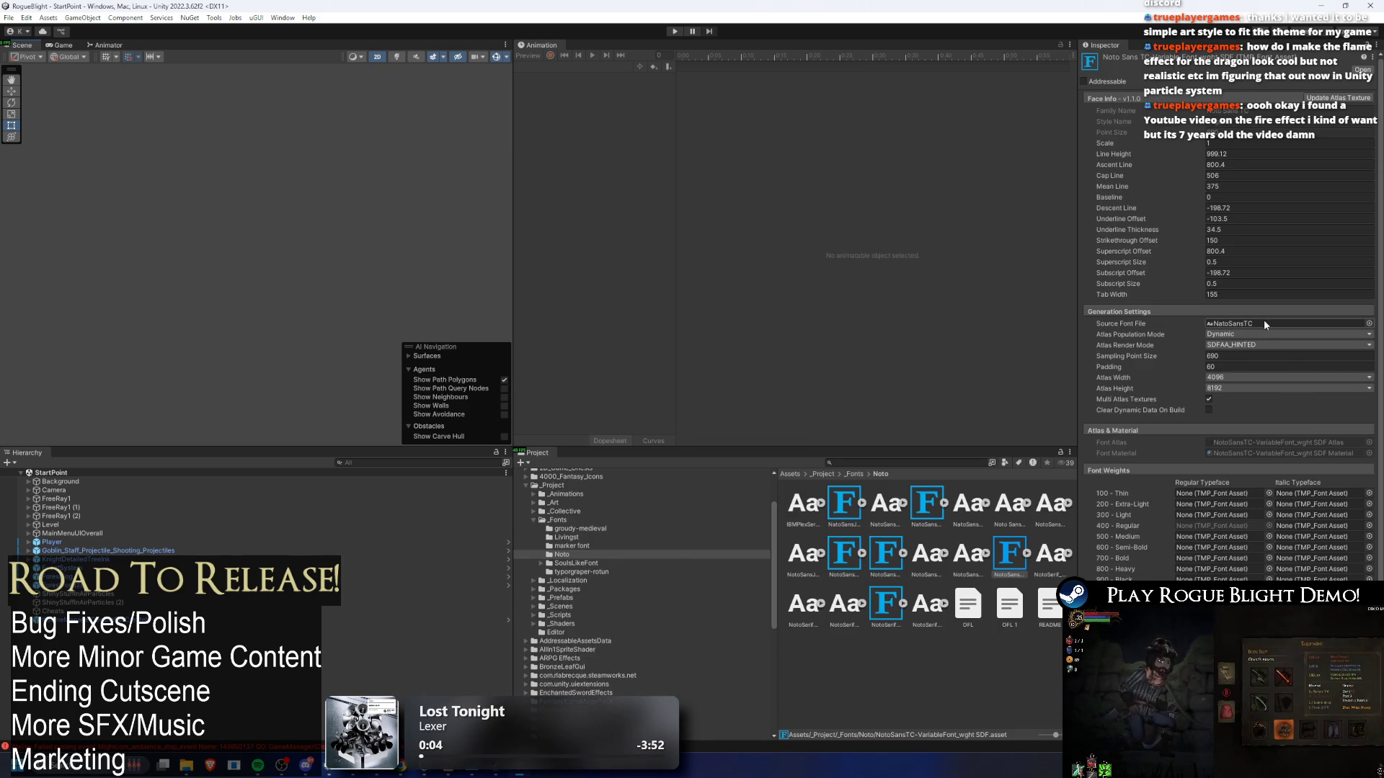
- Change NotoSansTC Atlas Render Mode from SDFAA_HINTED to RASTER, apply, and start Play mode
left_click(1261, 344)
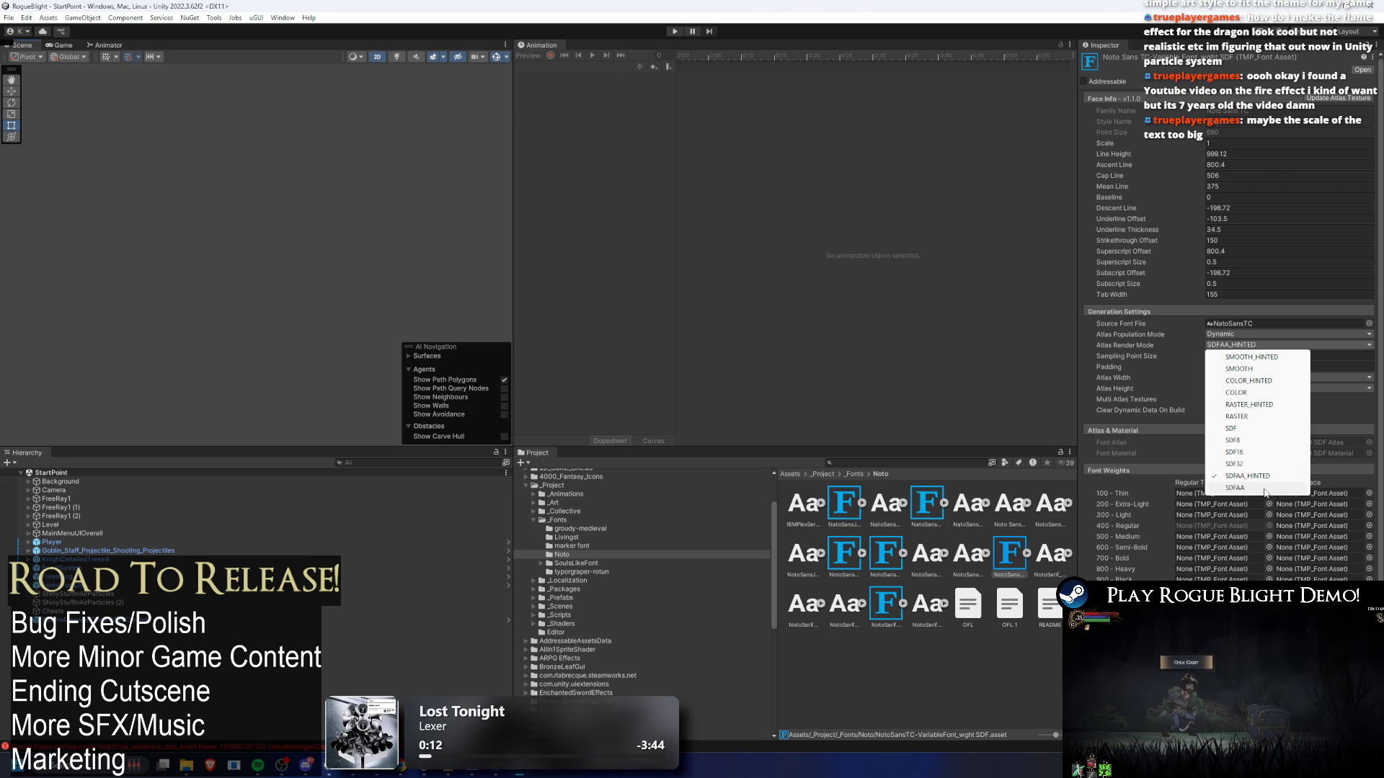
left_click(1248, 348)
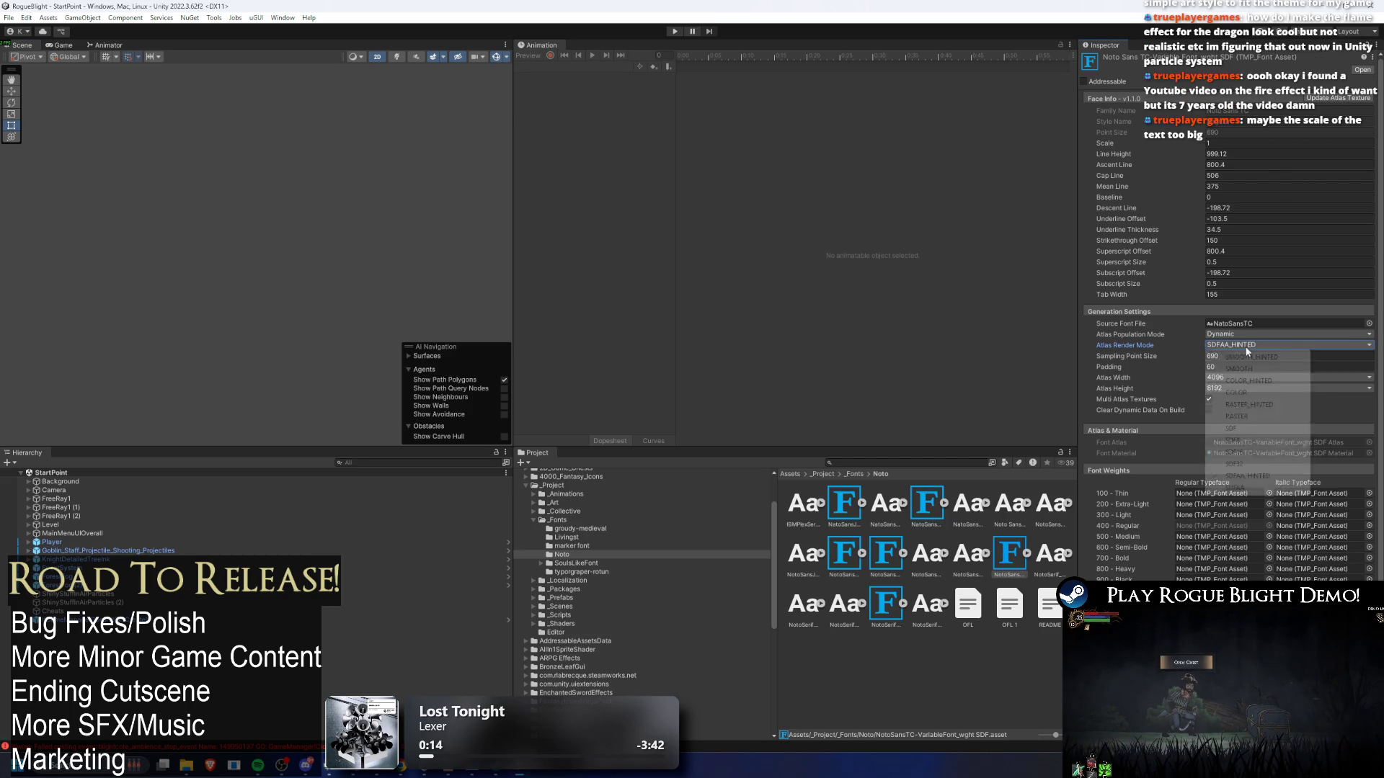
left_click(1248, 415)
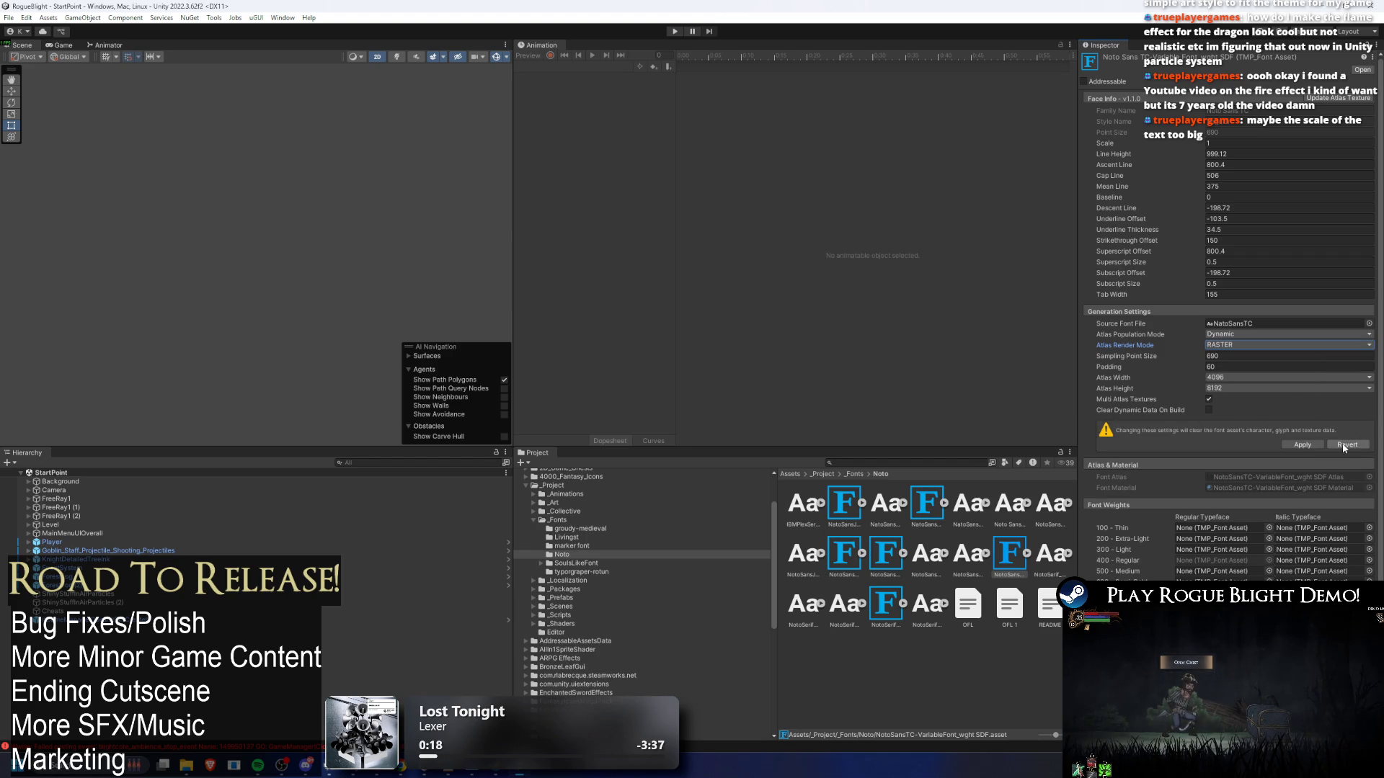
left_click(1291, 442)
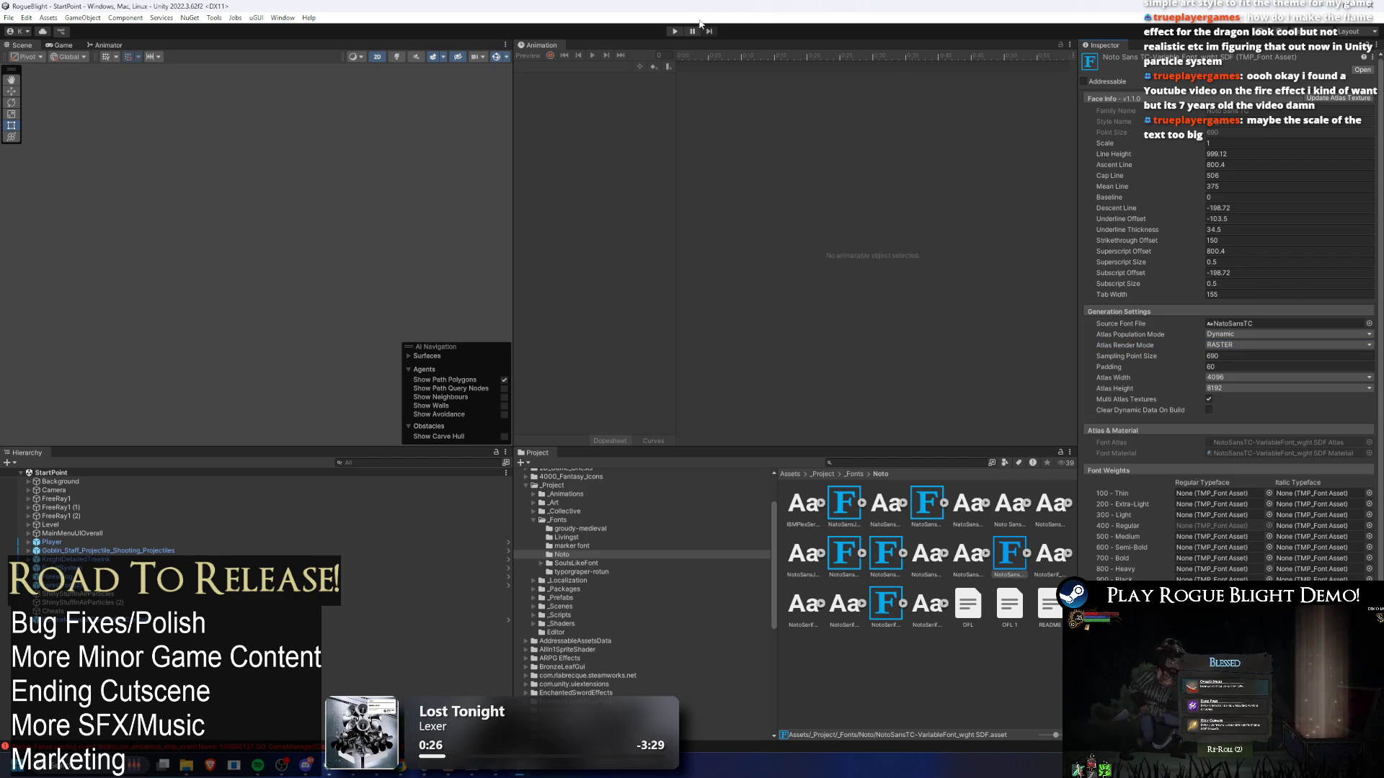
left_click(675, 31)
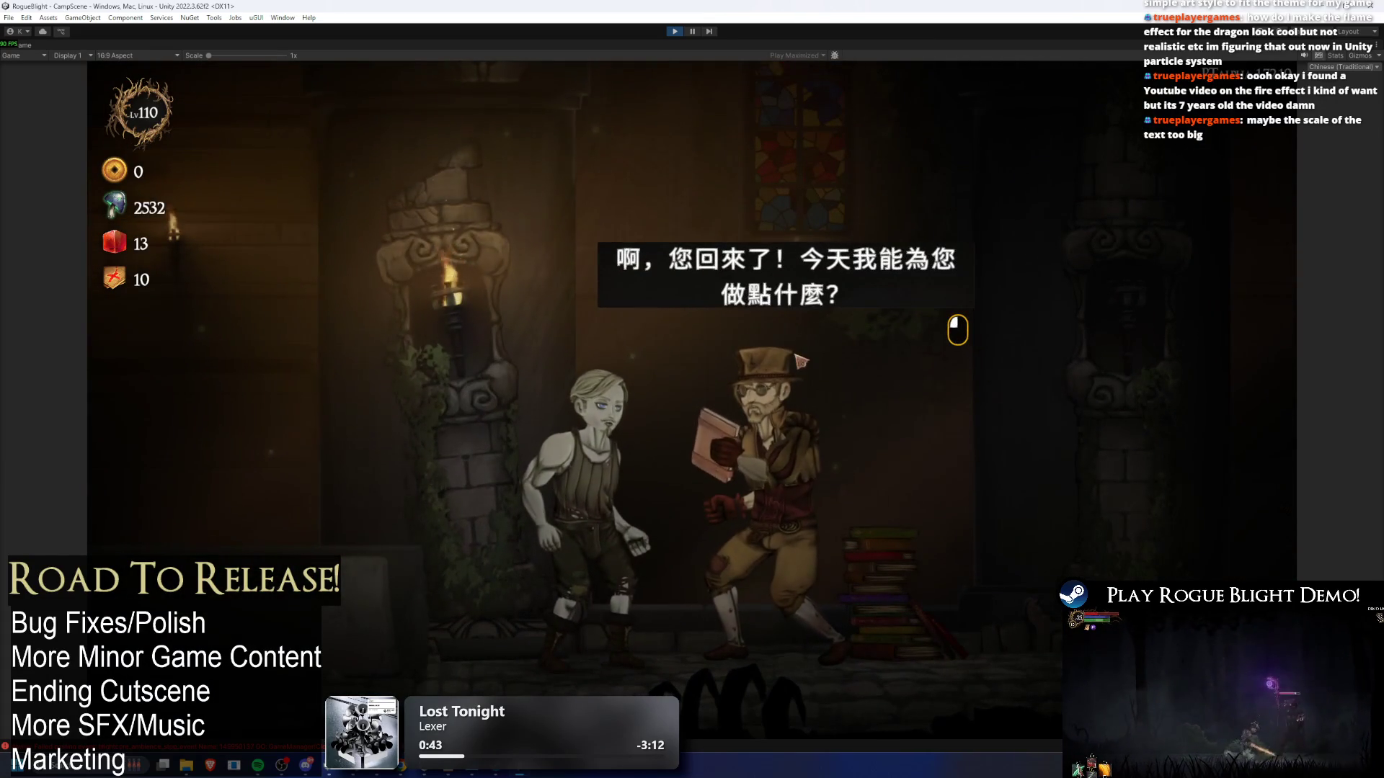
- Pause the running game after viewing the merchant's raster-rendered Chinese greeting
left_click(689, 31)
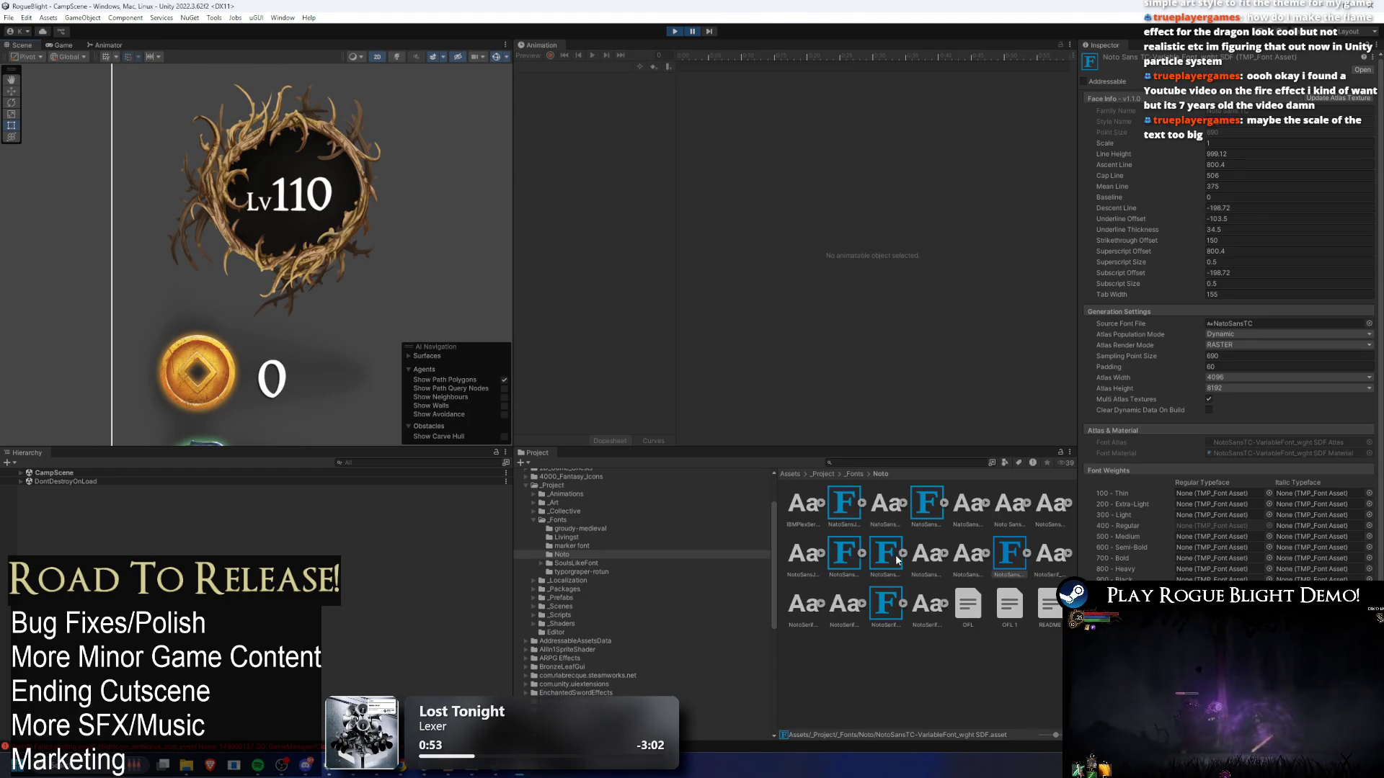
- Set the NotoSansSC SDF font asset's Atlas Render Mode to RASTER and apply it
left_click(934, 504)
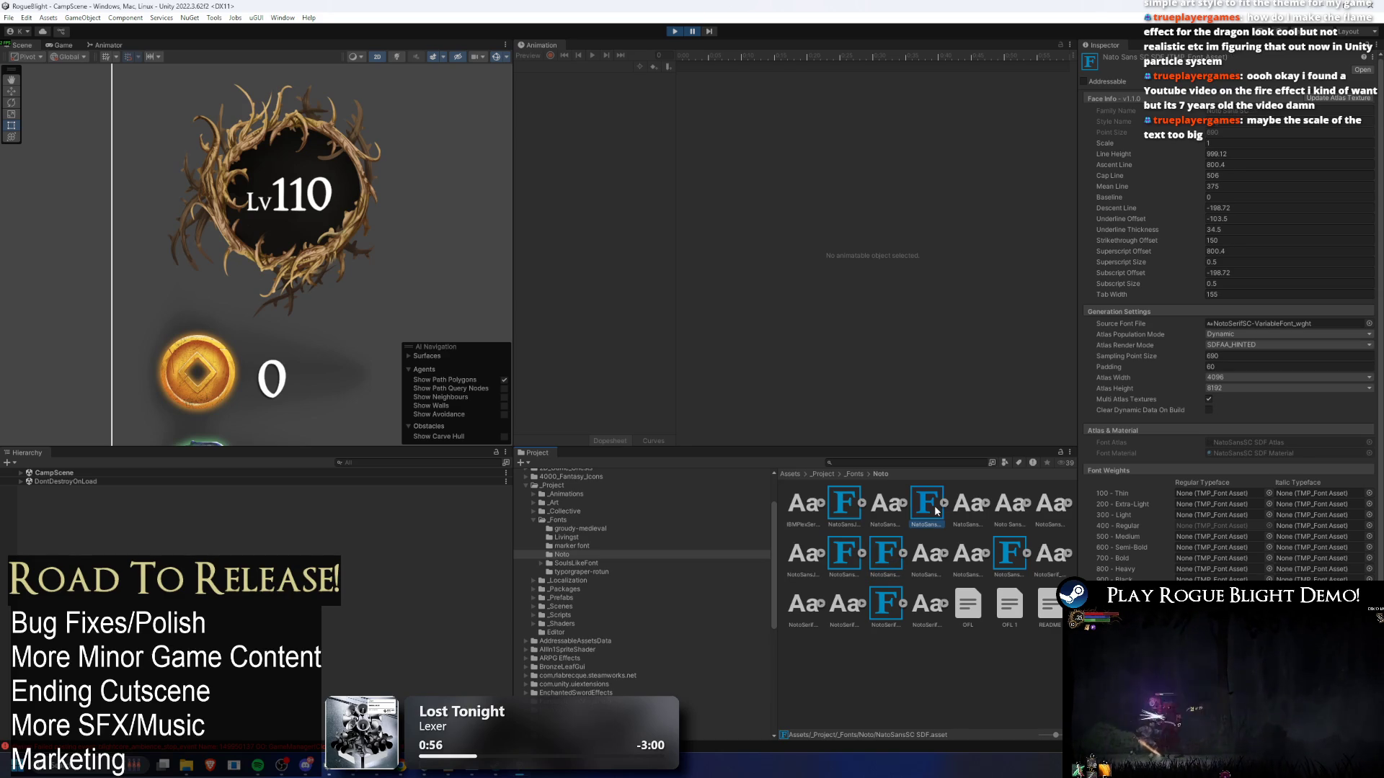
left_click(1174, 348)
left_click(1221, 345)
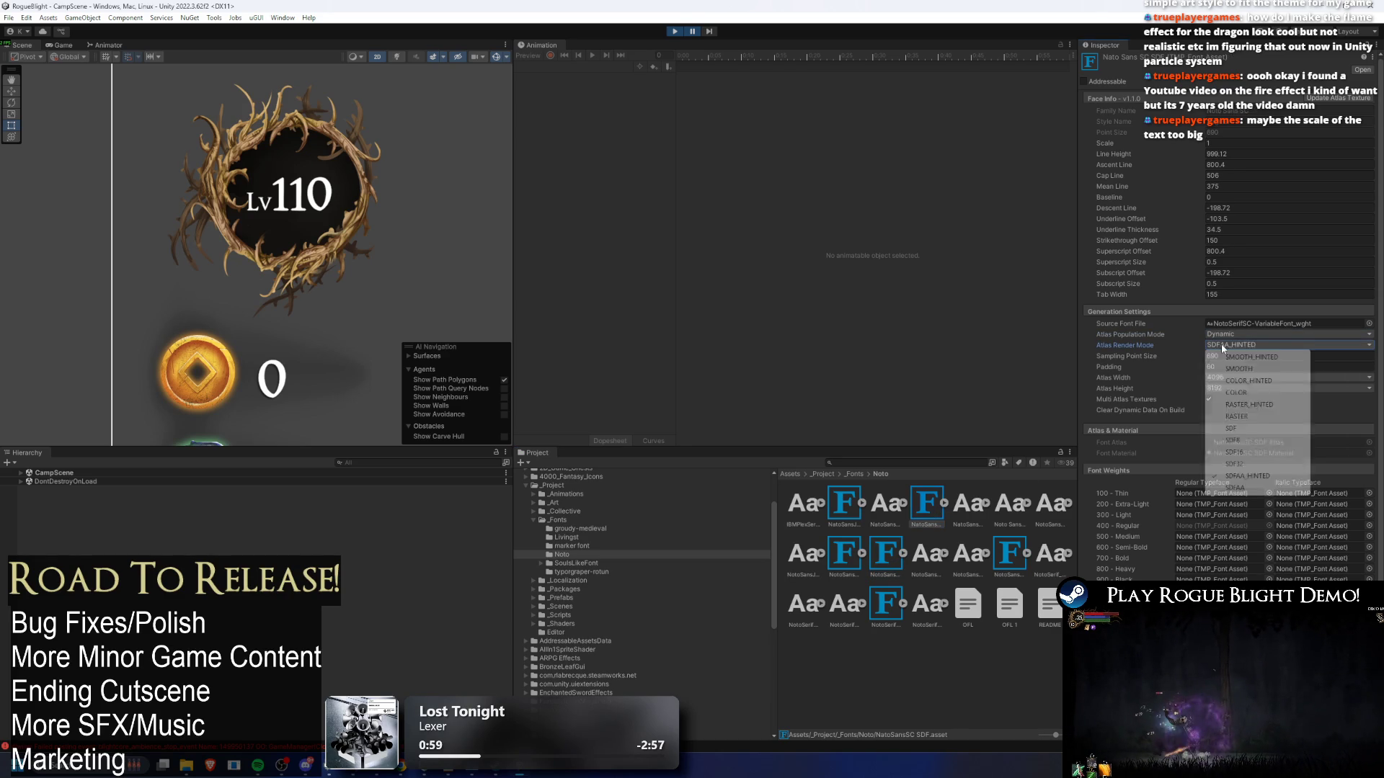
left_click(1268, 416)
left_click(1302, 446)
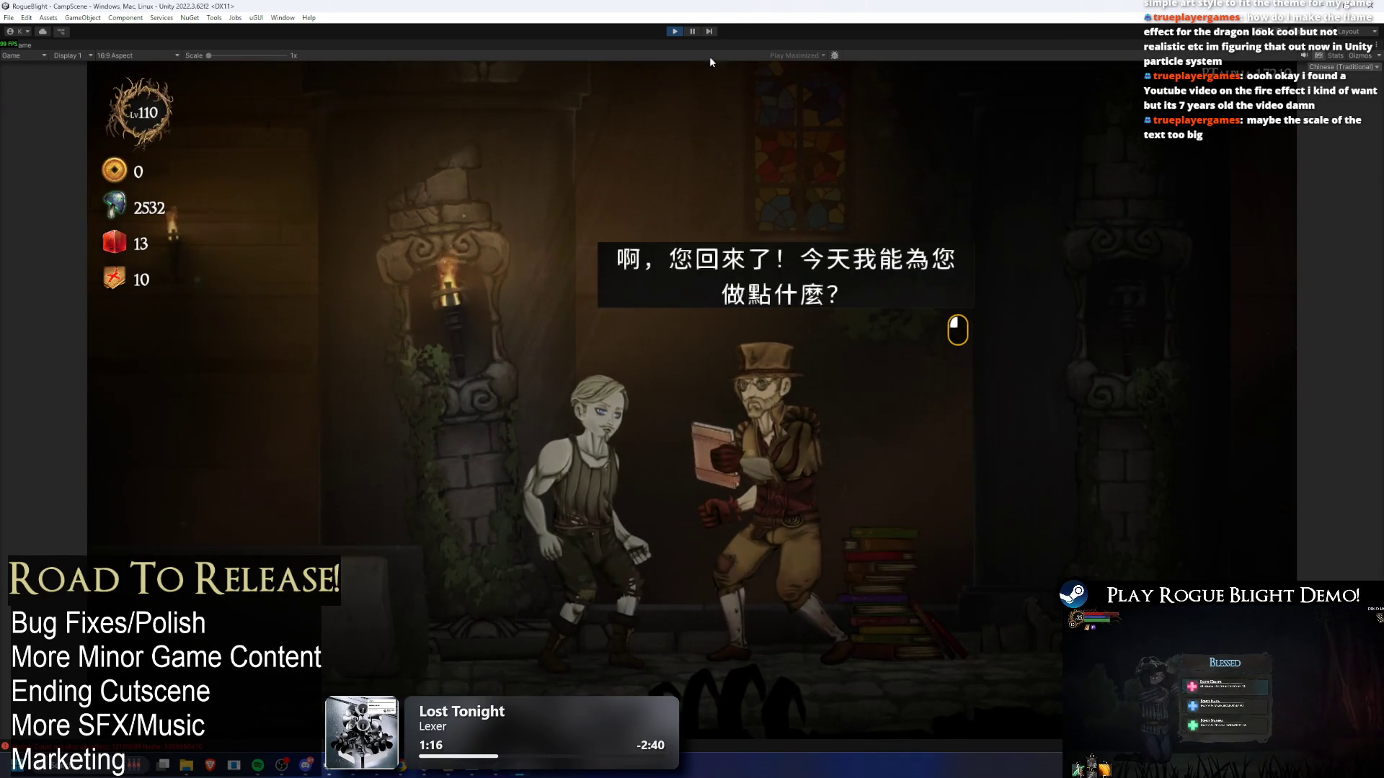
- Read through the merchant's 狀態效果解析 dialogue topic, then end the conversation with 離開。
left_click(721, 158)
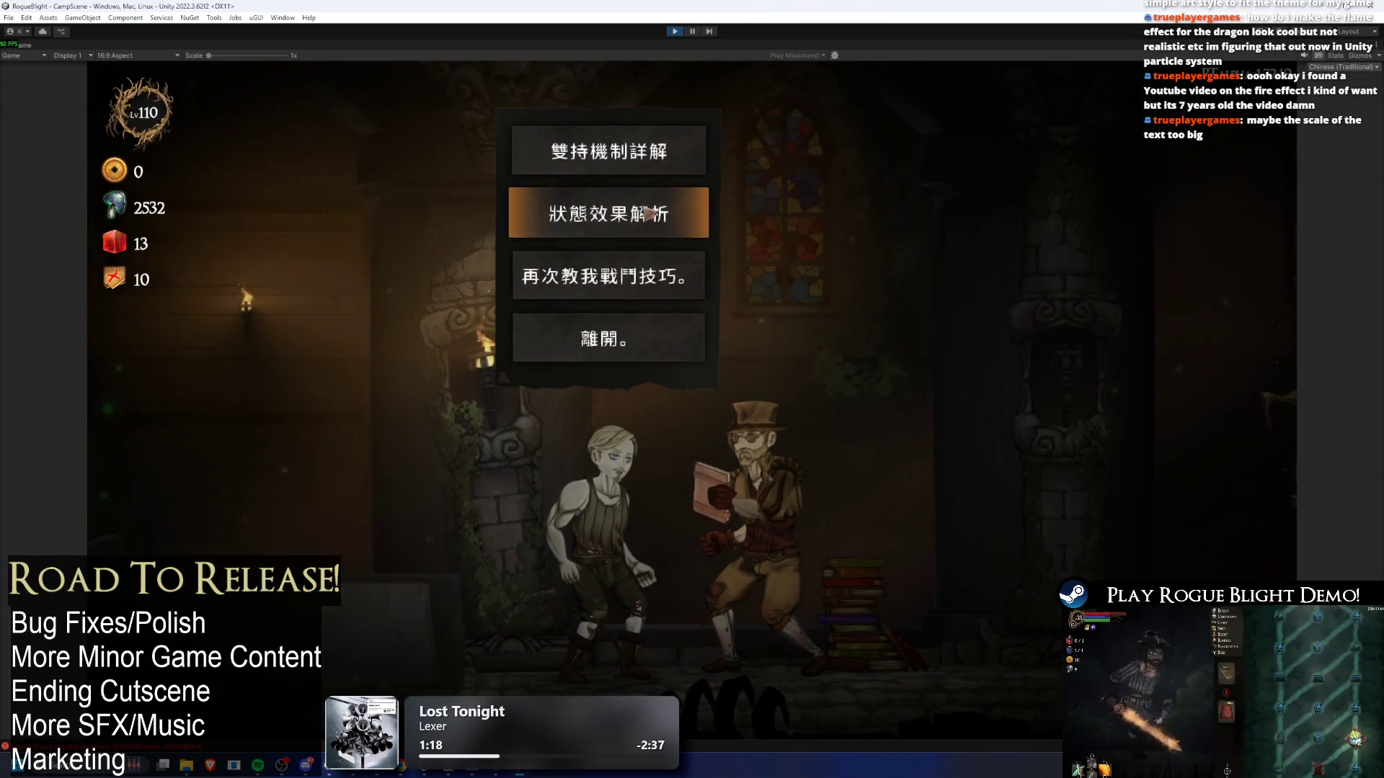
left_click(728, 229)
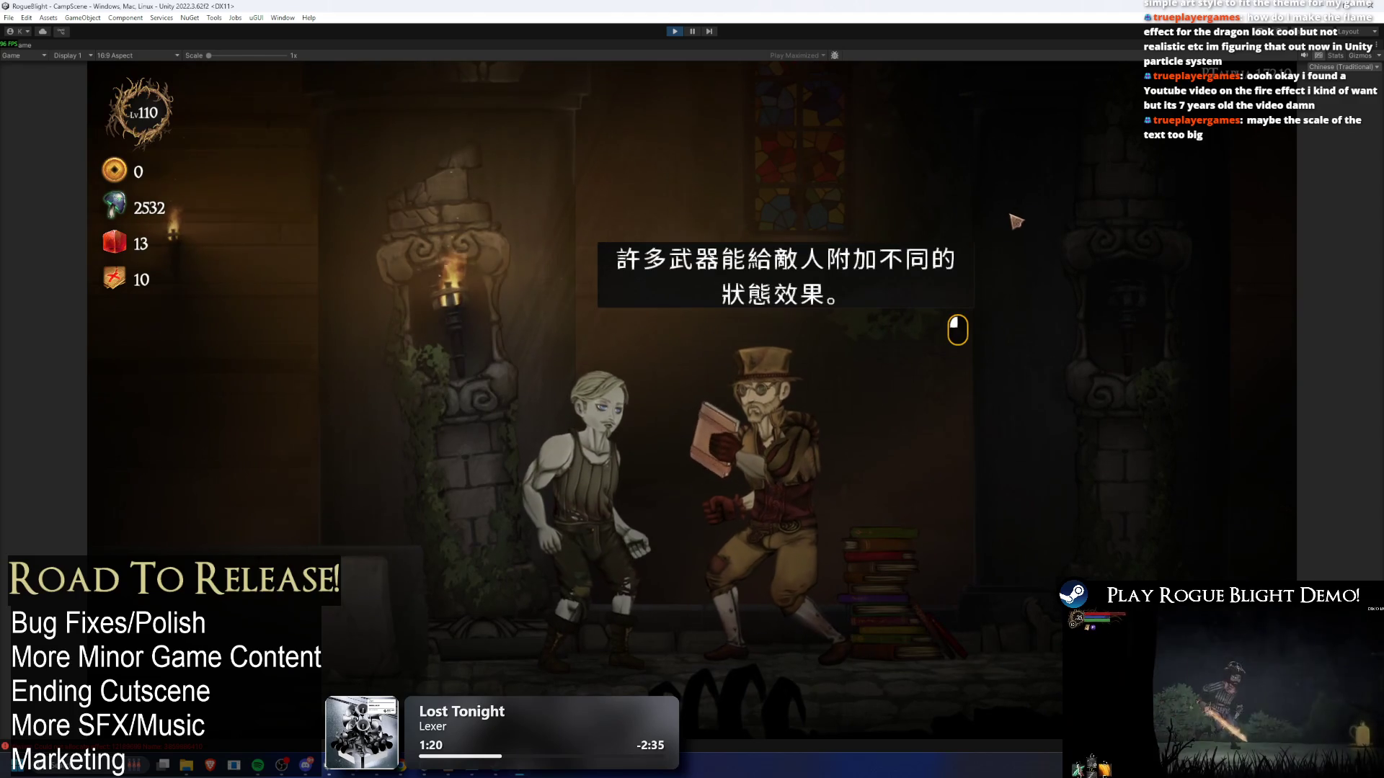
left_click(973, 225)
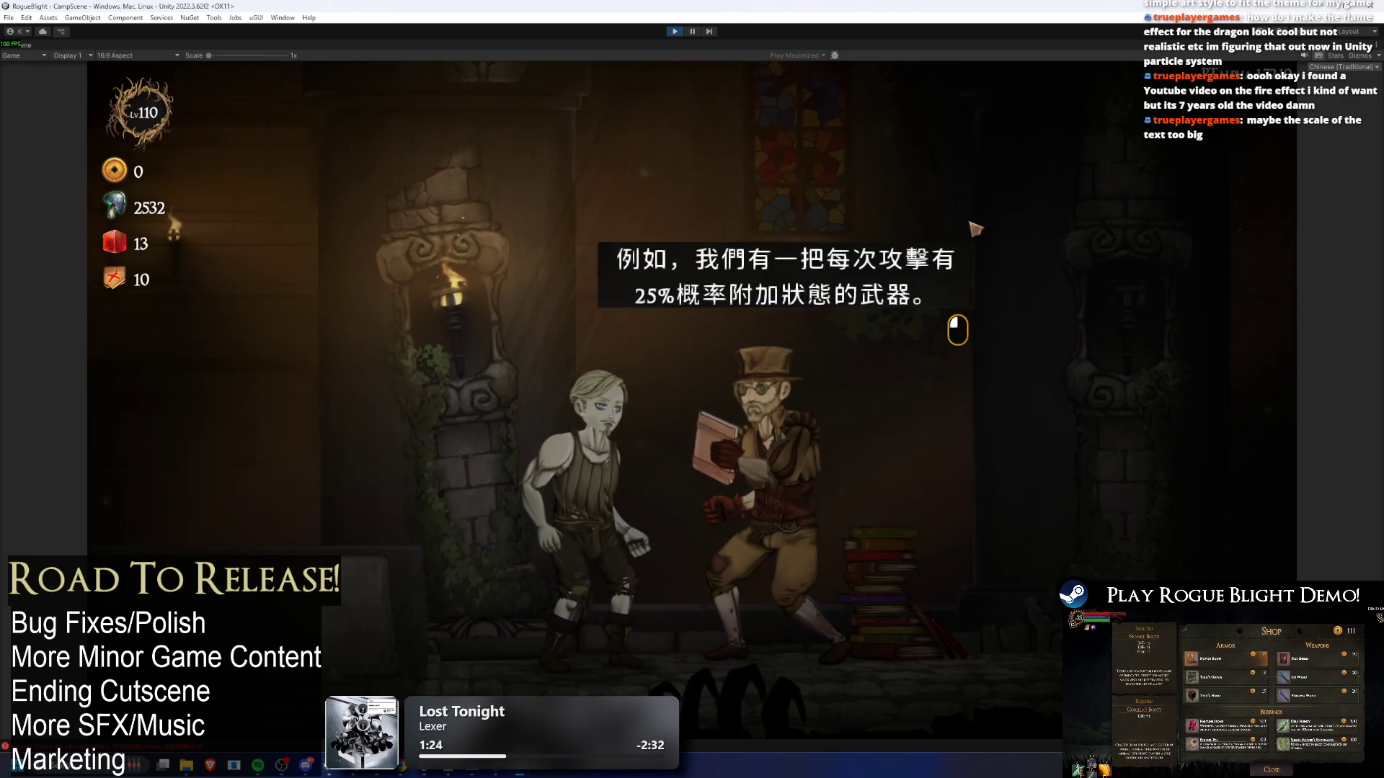
left_click(970, 226)
left_click(949, 238)
left_click(937, 259)
left_click(849, 368)
left_click(684, 317)
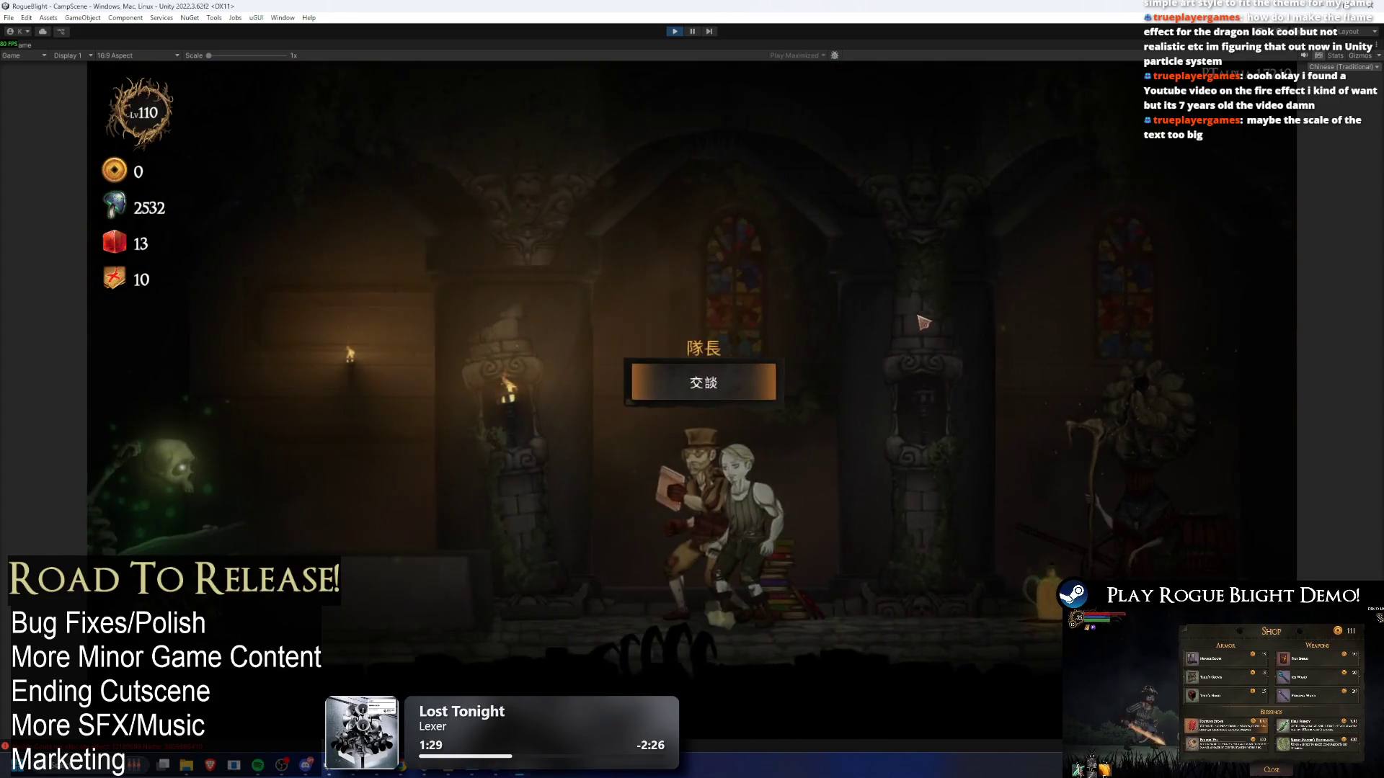
- Open and close the blacksmith's upgrade screen, then walk right toward the forest
left_click(677, 274)
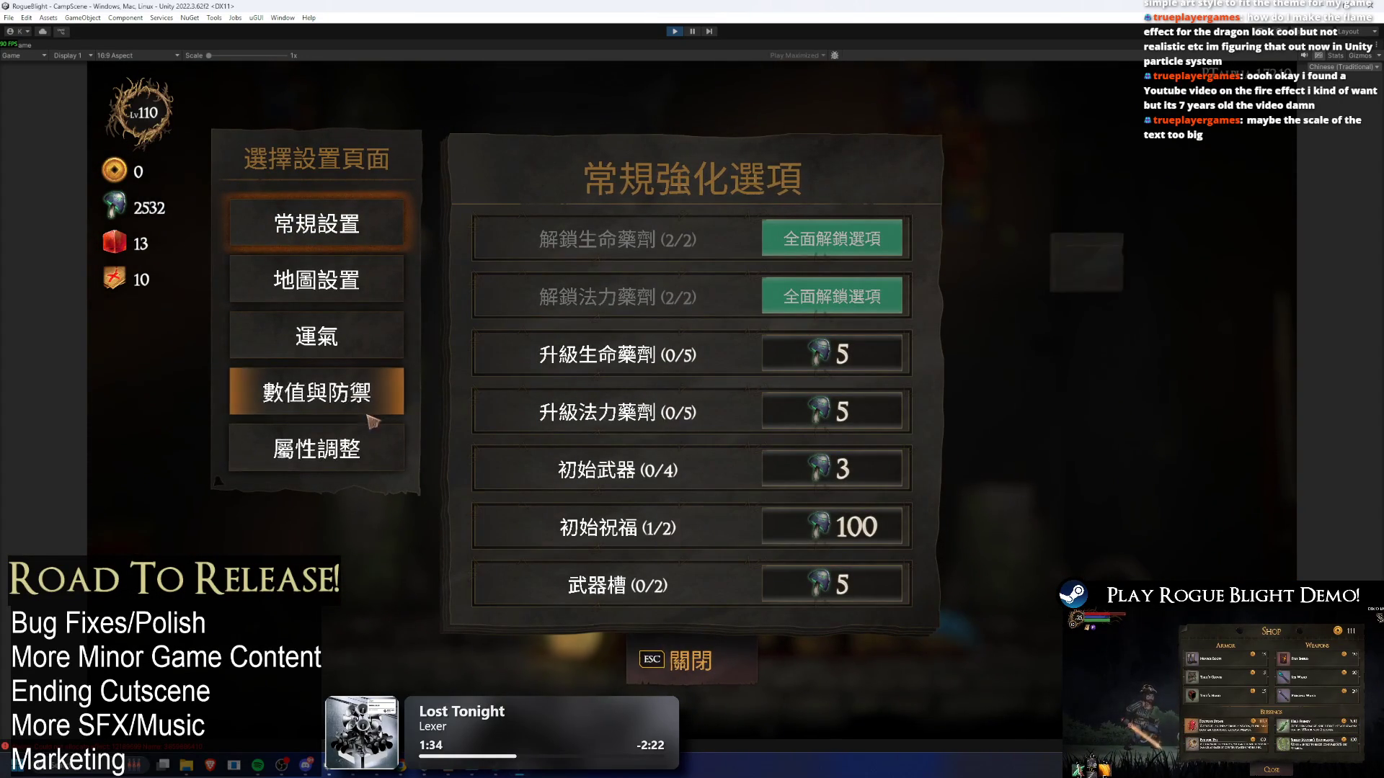
left_click(663, 661)
key("d")
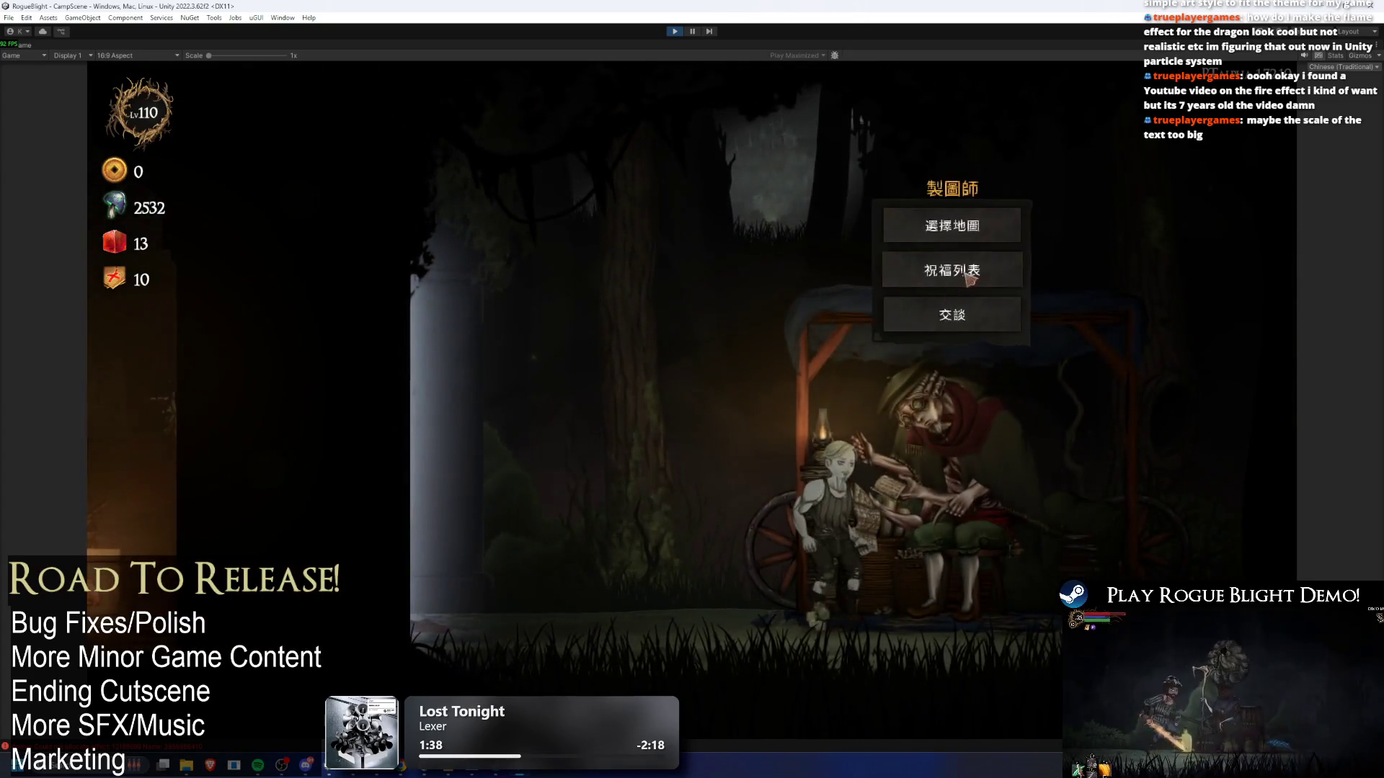
- Open and close the cartographer's blessing list, then start a conversation with 隊長
left_click(944, 265)
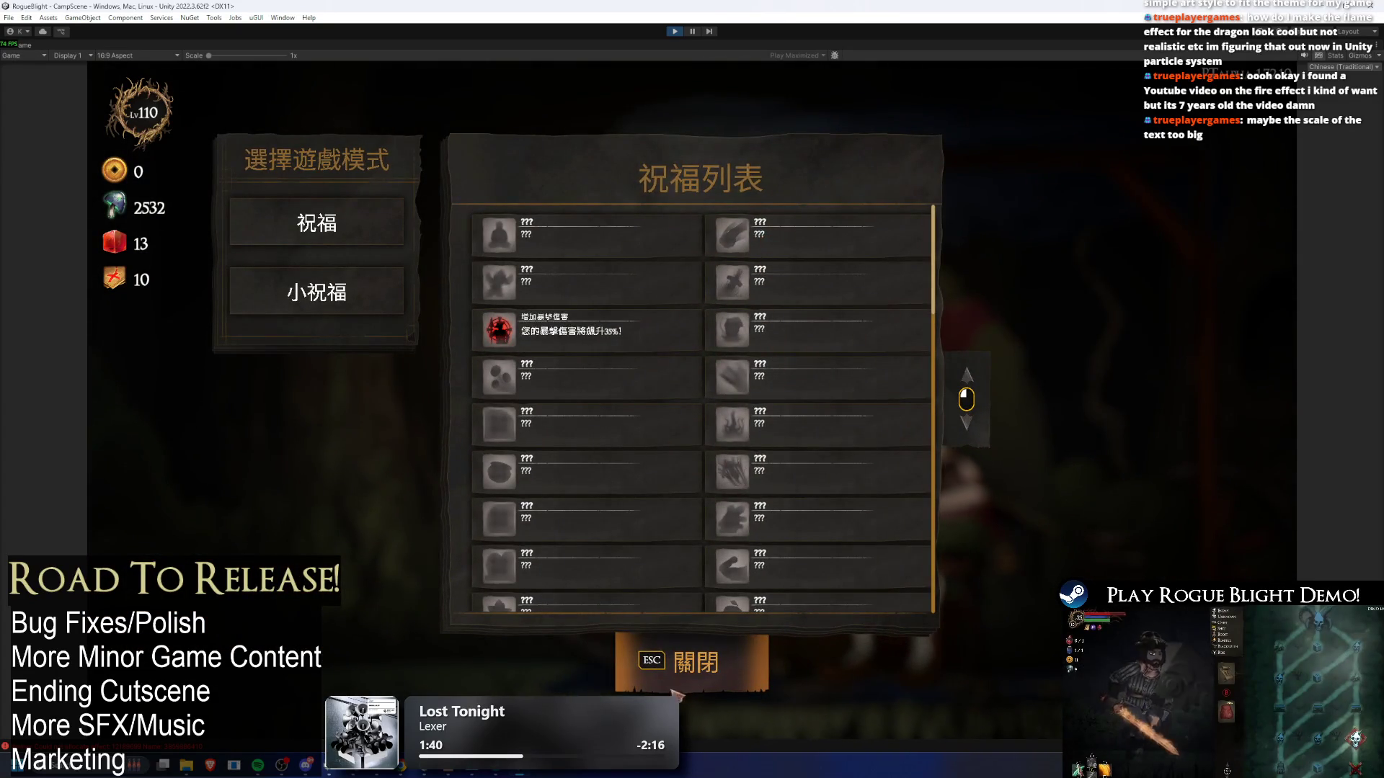
key("Escape")
key("Escape")
key("Right")
key("Right")
key("Right")
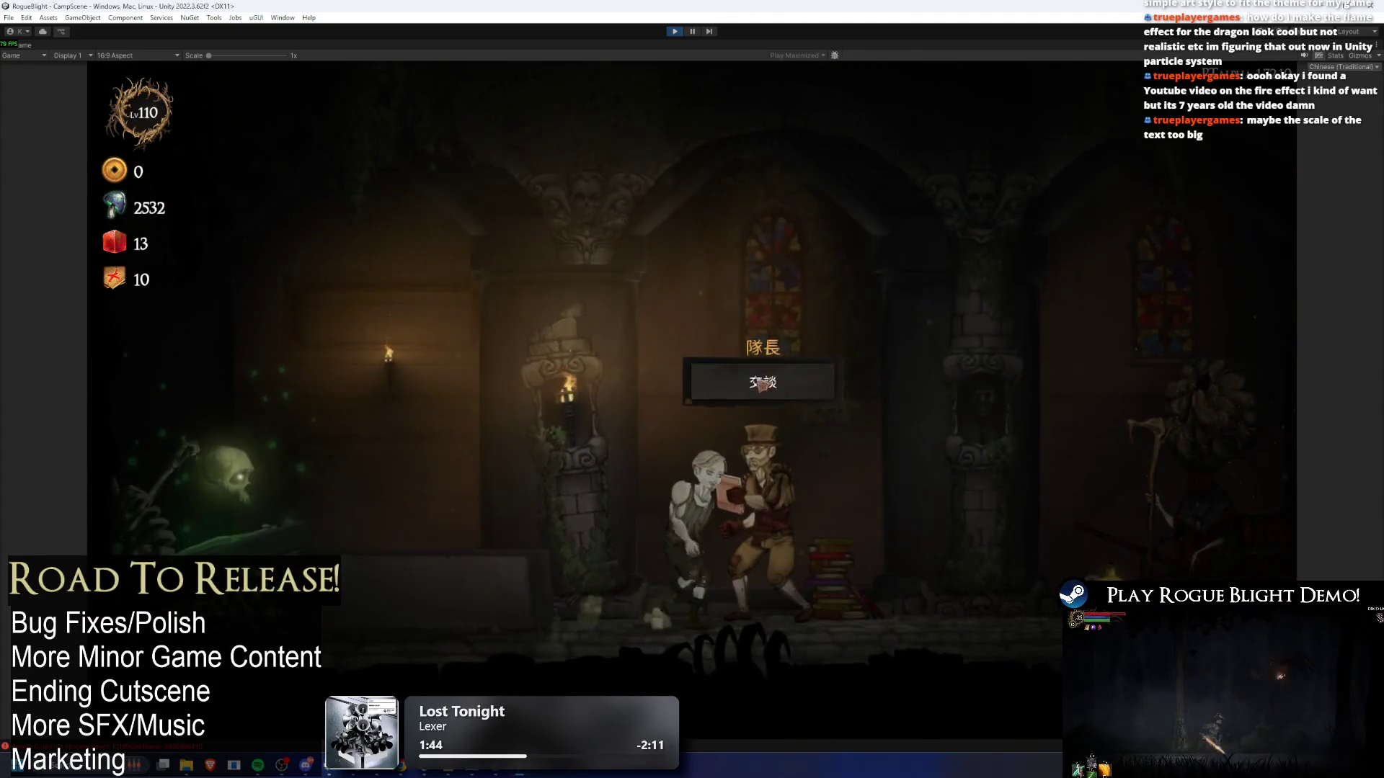
key("Return")
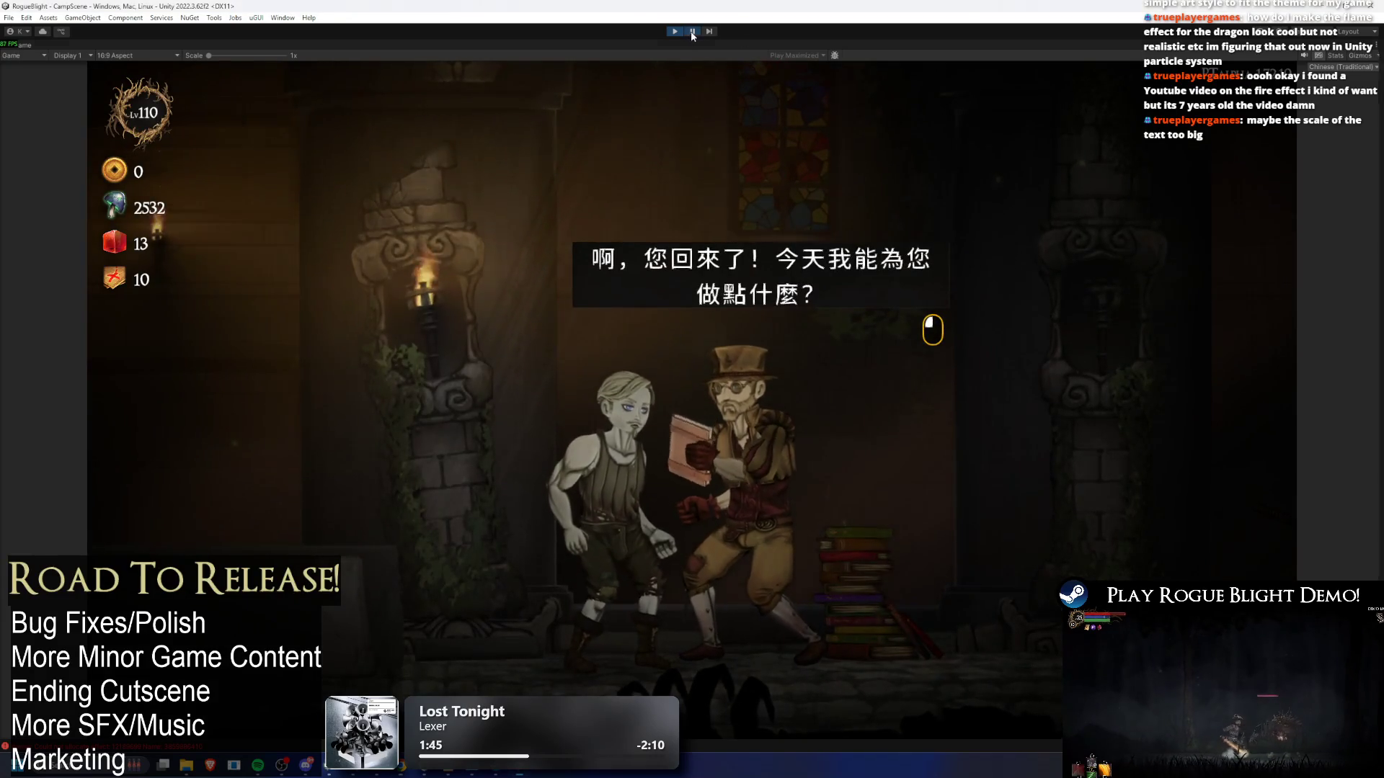
- Pause the game and switch NotoSansSC SDF's Atlas Render Mode to RASTER_HINTED
left_click(691, 31)
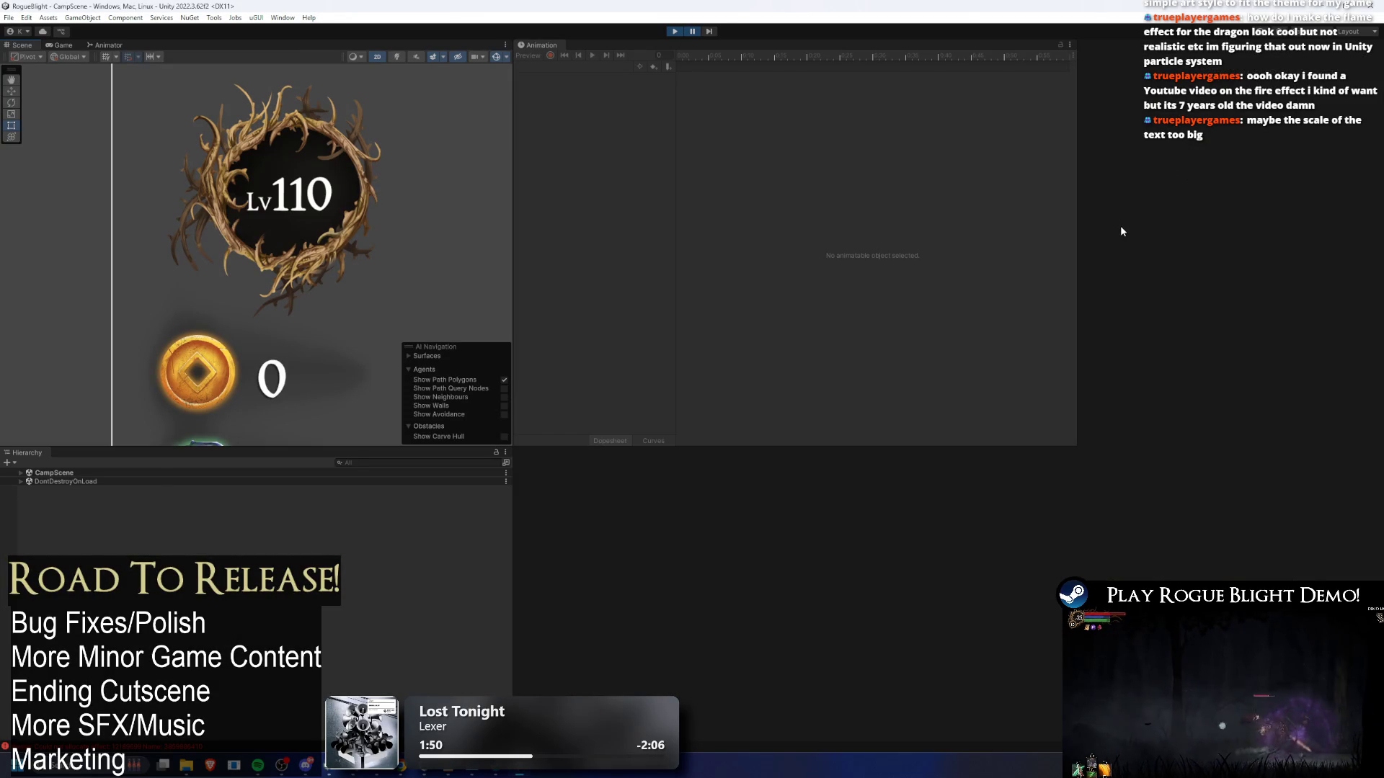
left_click(1119, 332)
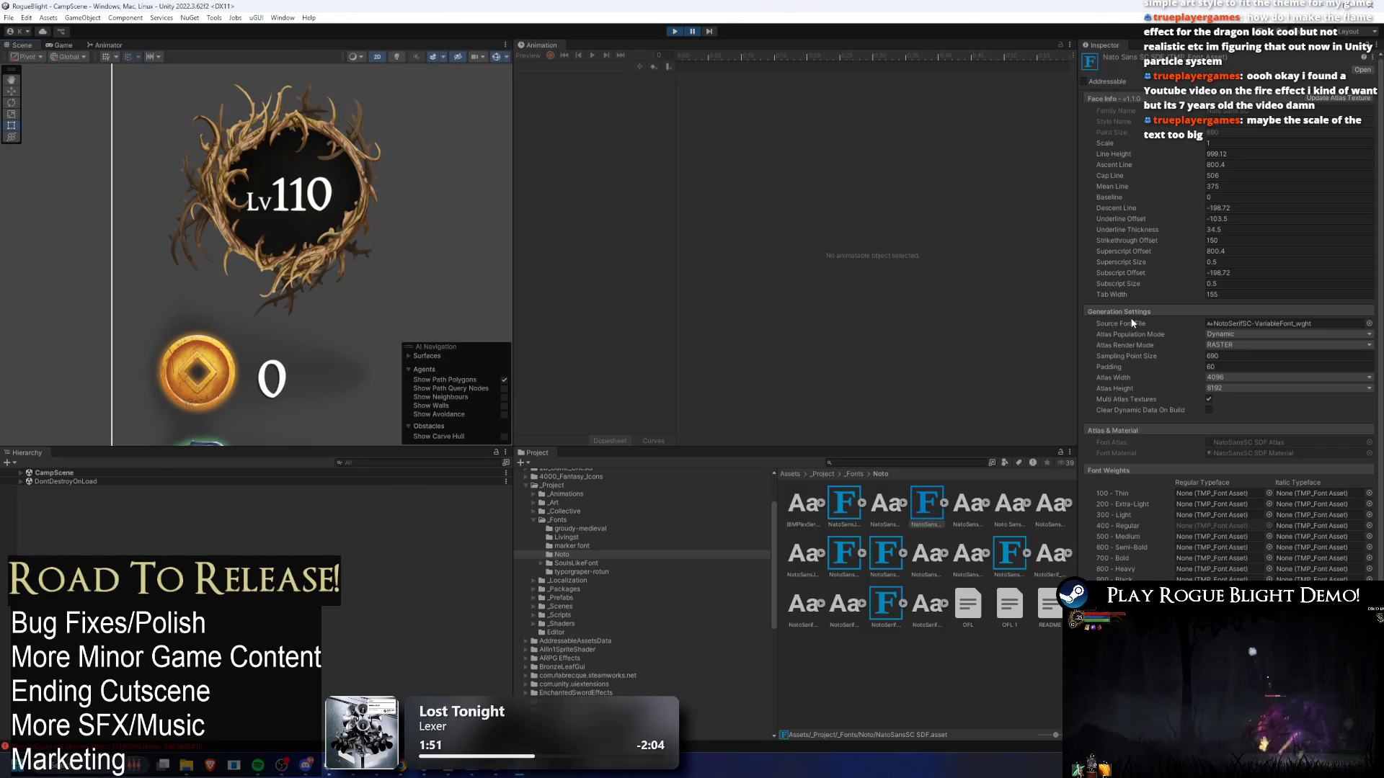
left_click(1234, 343)
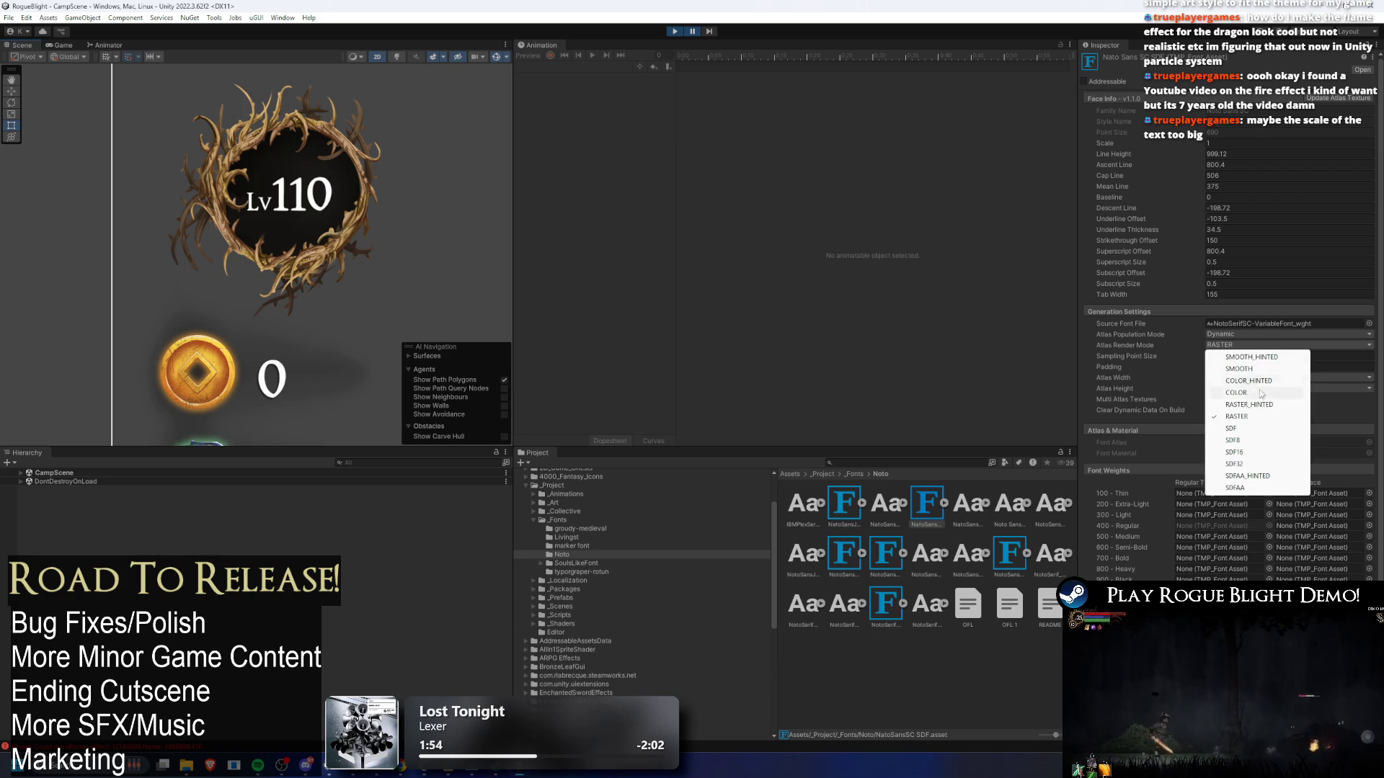
left_click(1261, 380)
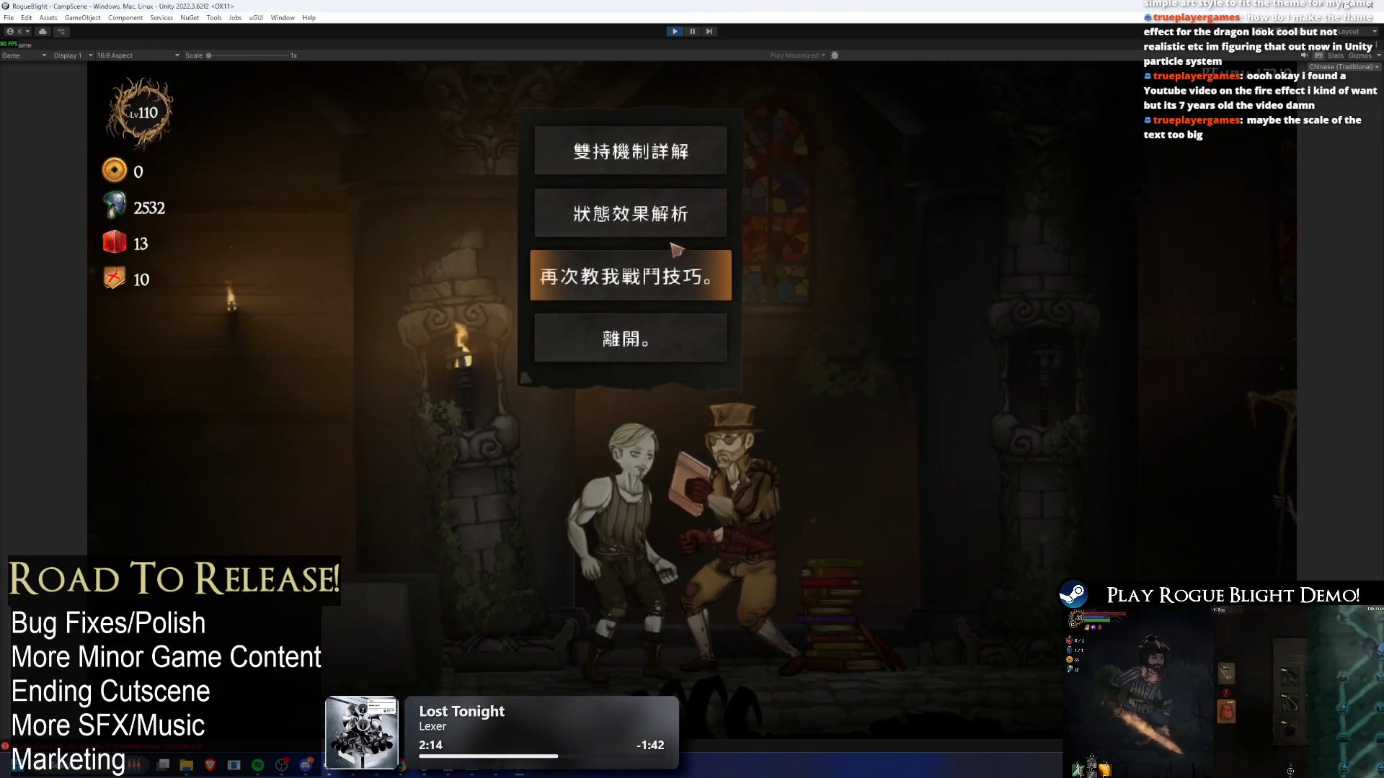
- Read 隊長's 狀態效果解析 status-effect explanation through to the end and leave the conversation
left_click(685, 206)
left_click(804, 302)
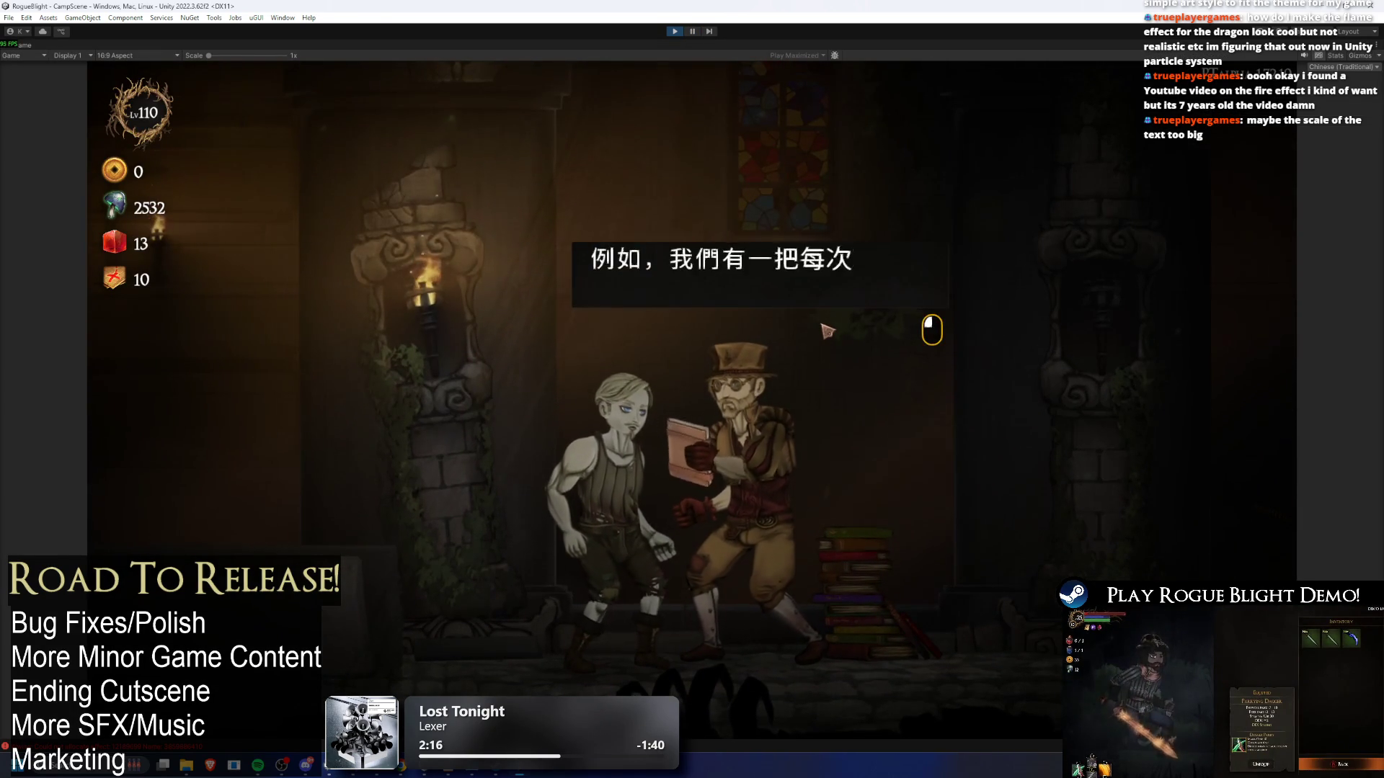
left_click(818, 310)
left_click(821, 311)
left_click(822, 311)
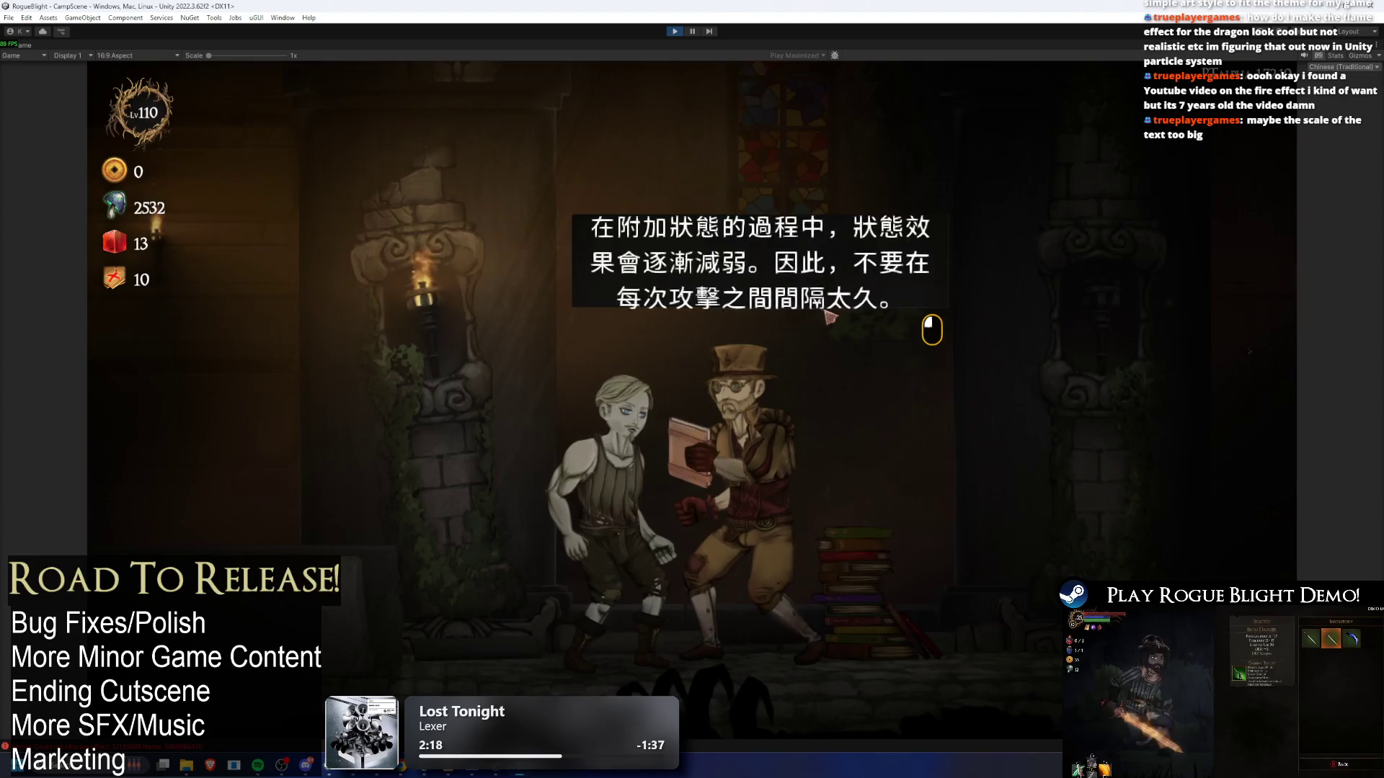
left_click(821, 312)
left_click(648, 338)
left_click(905, 364)
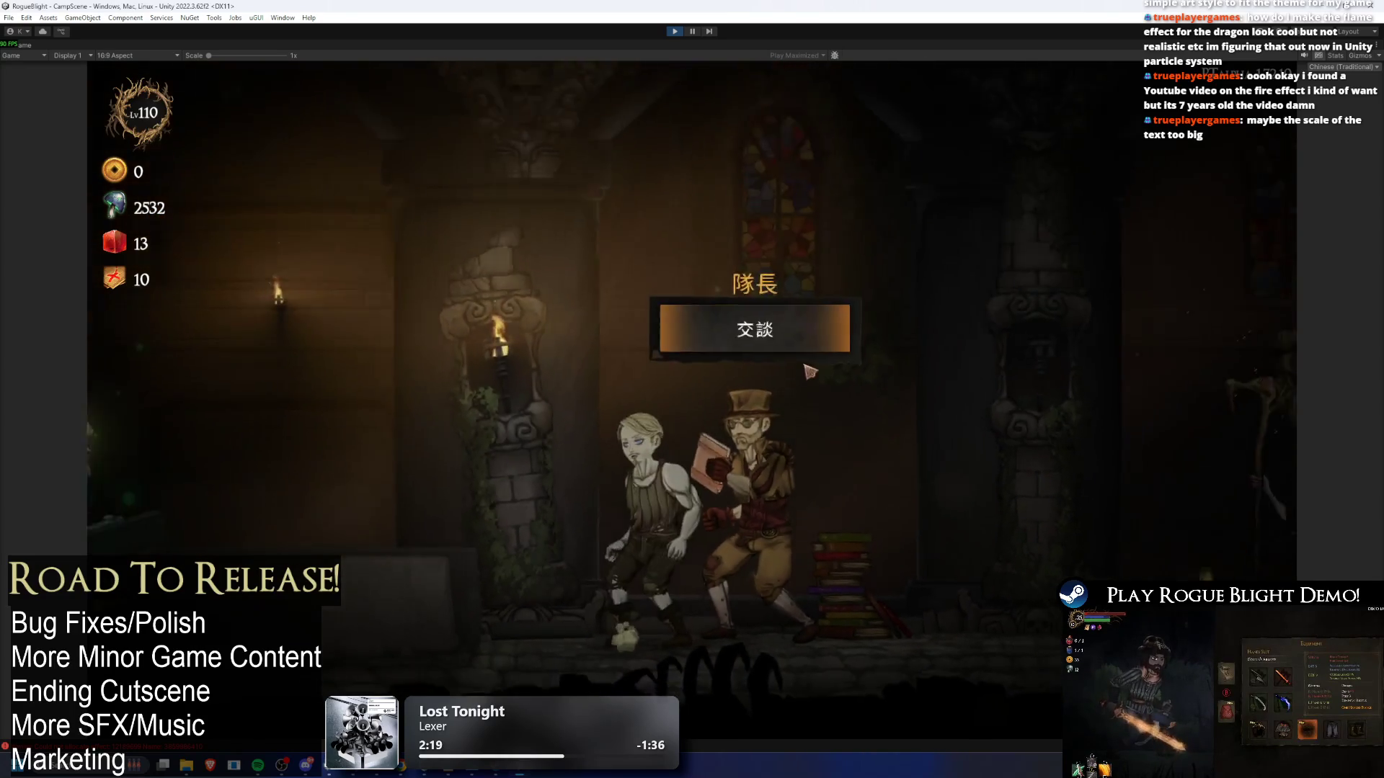
- Walk past 塞貝 and 卡利, scroll the cartographer's 祝福列表, then stop the game
key("d")
key("d")
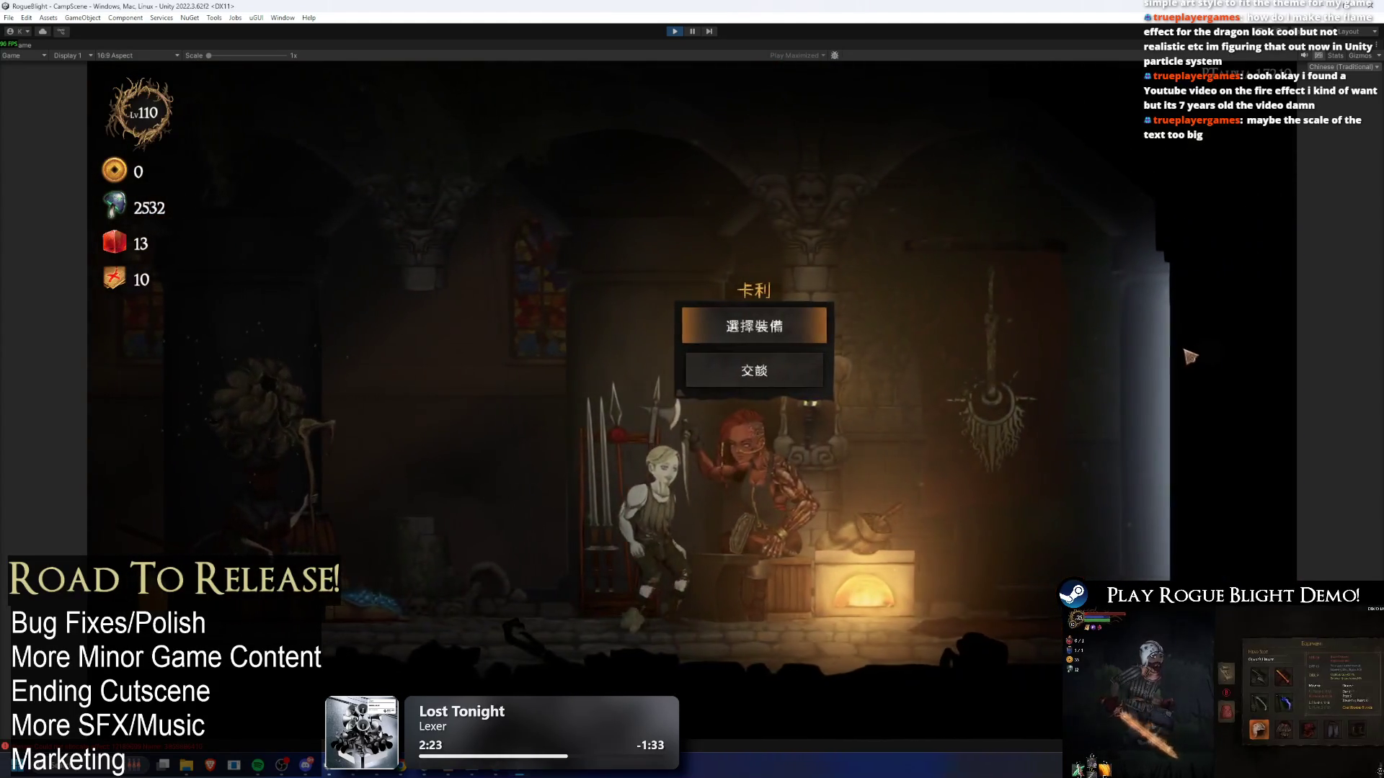
key("d")
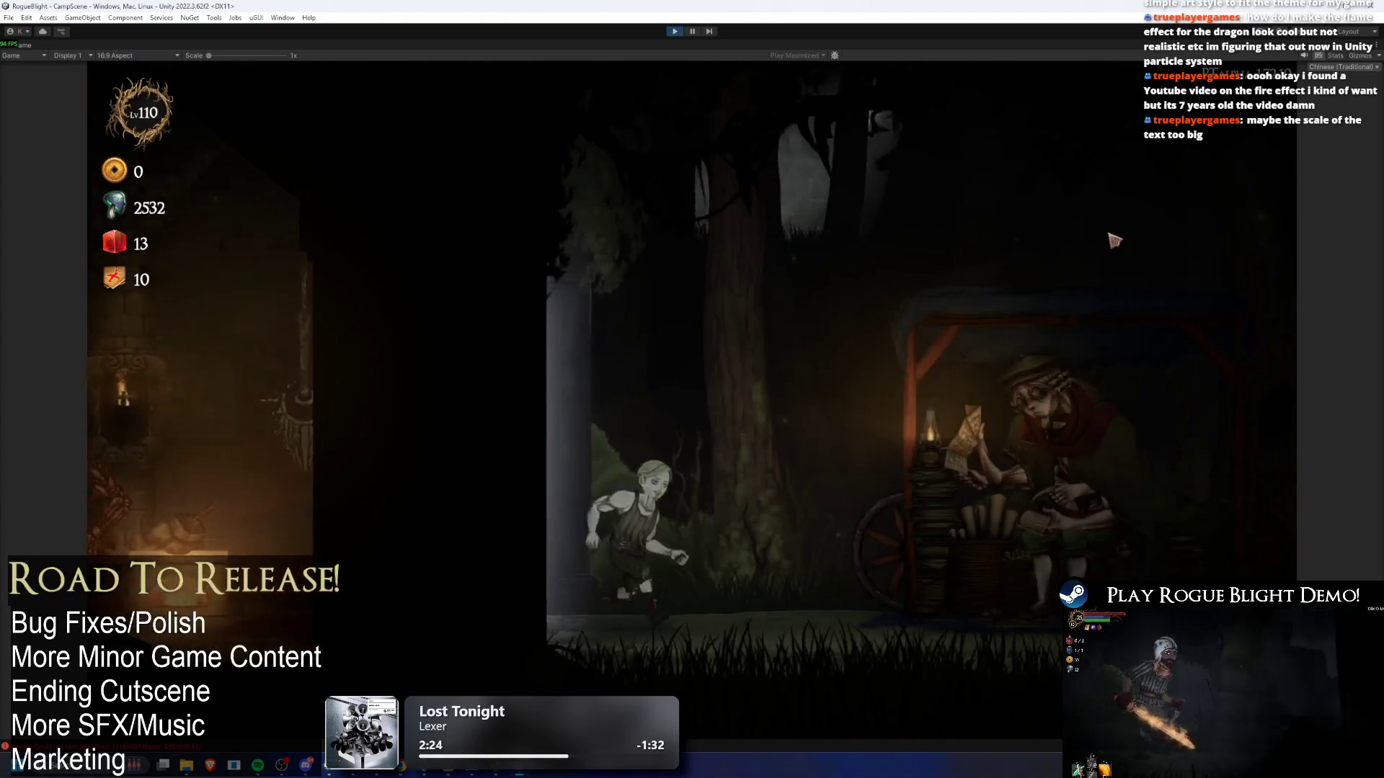
left_click(985, 260)
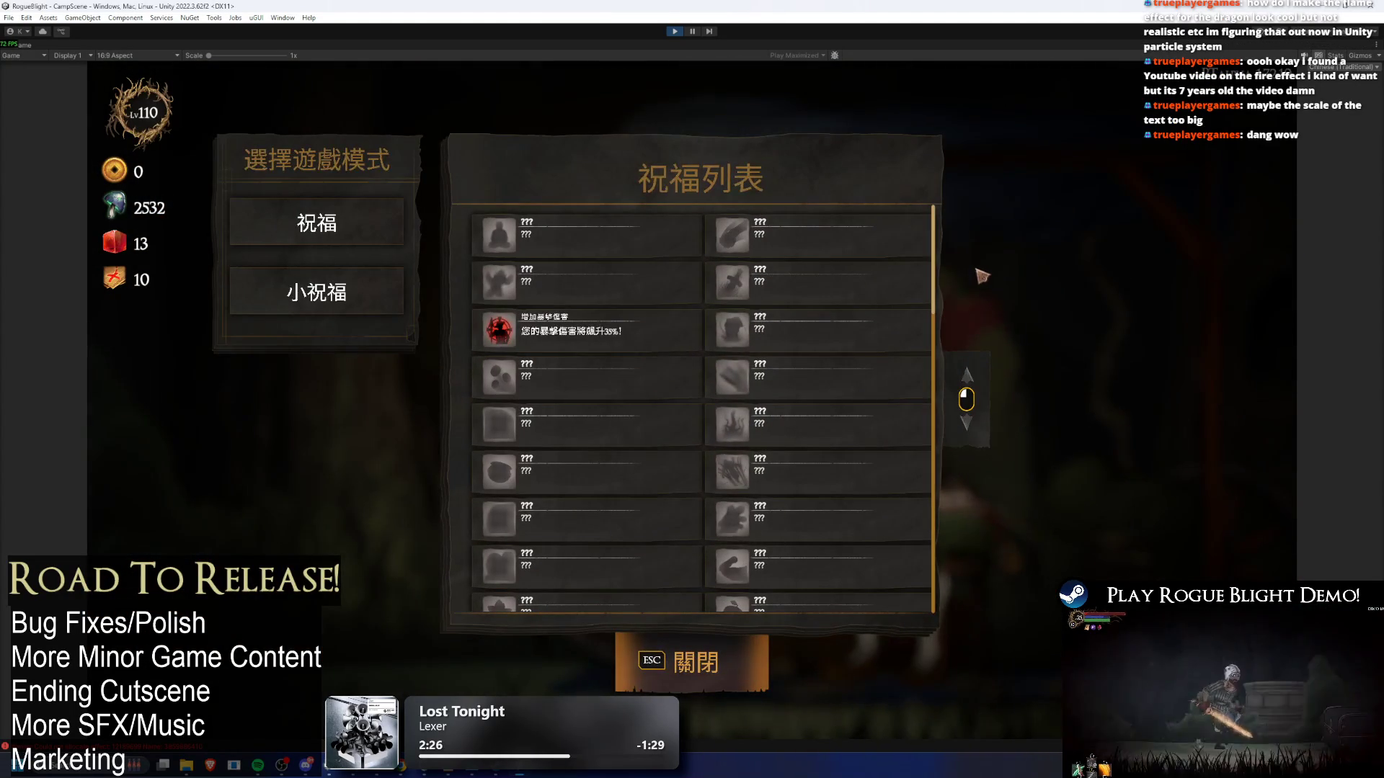
scroll(780, 380, "down", 3)
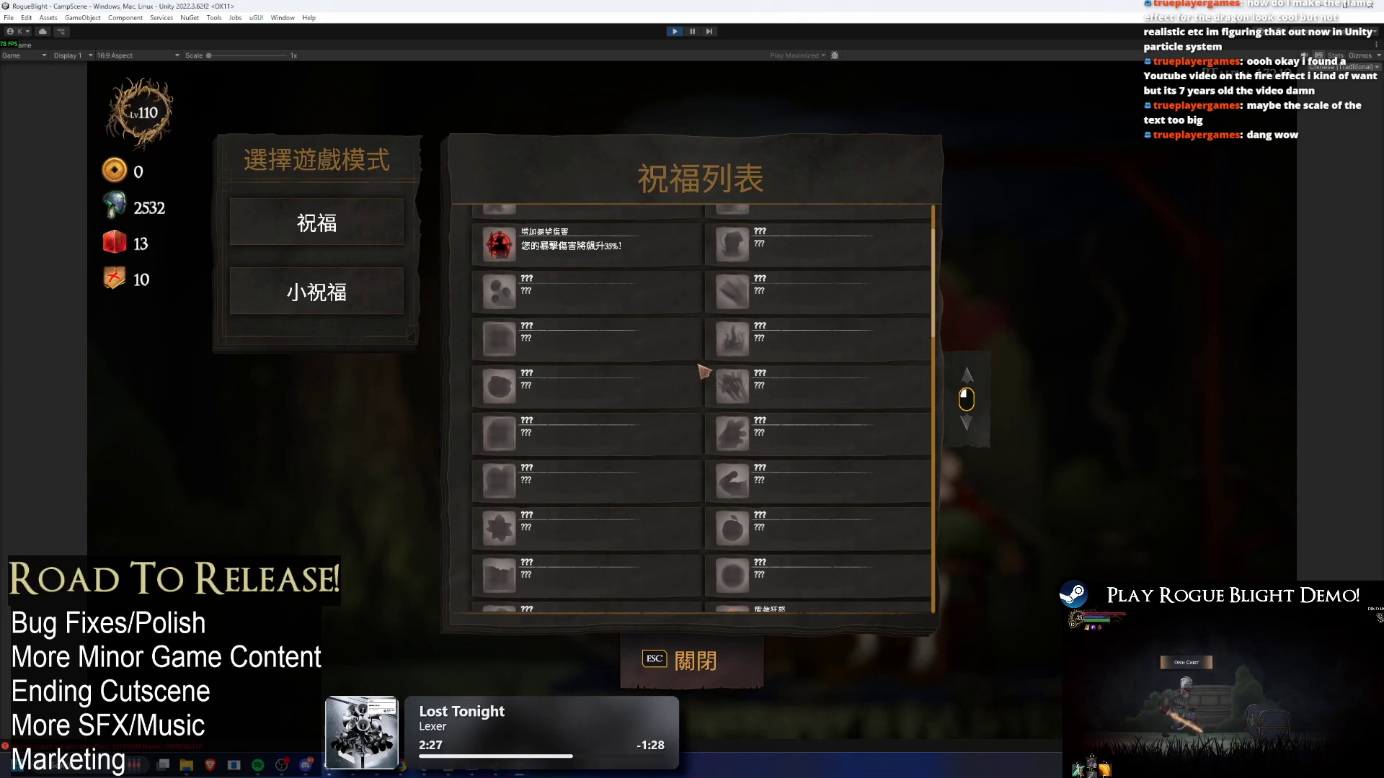
left_click(675, 31)
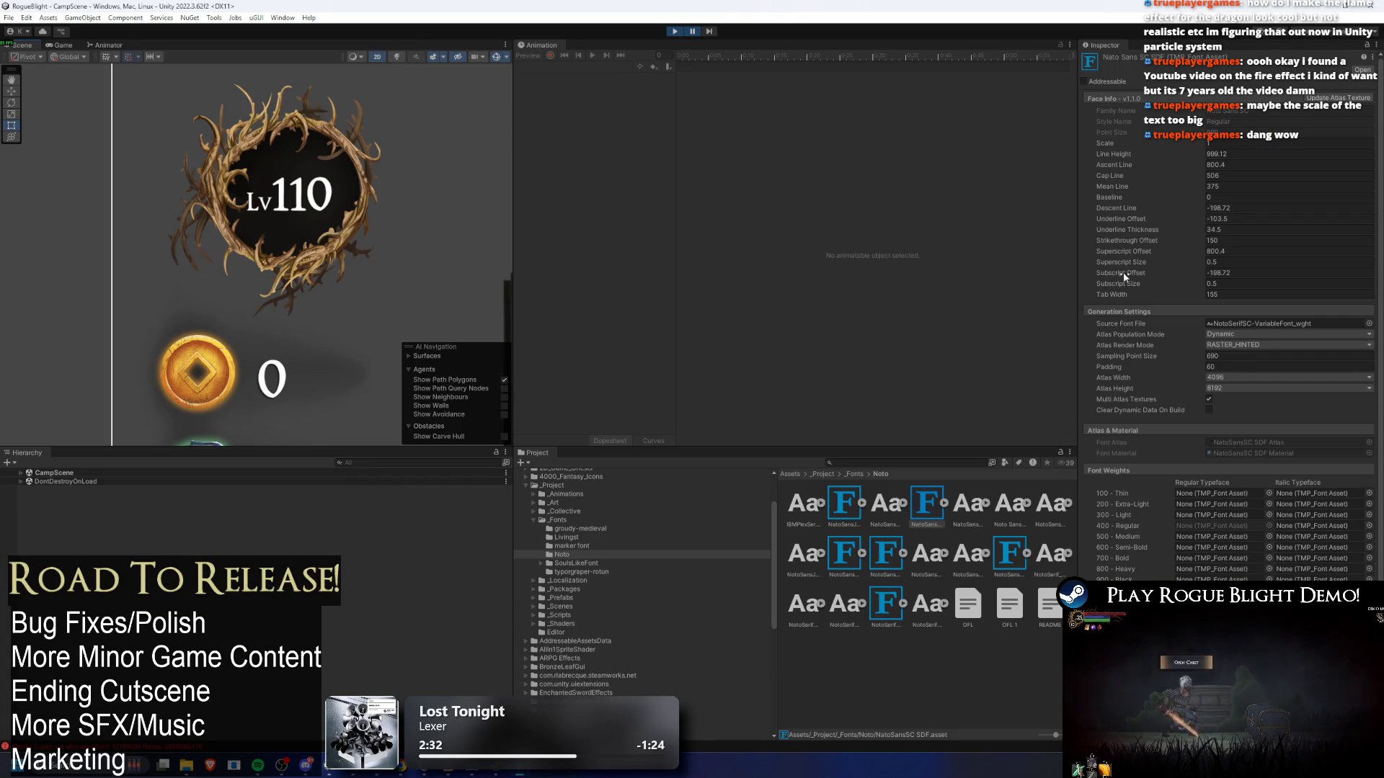
- Change NotoSansSC SDF's Atlas Render Mode to SDF32
left_click(1249, 345)
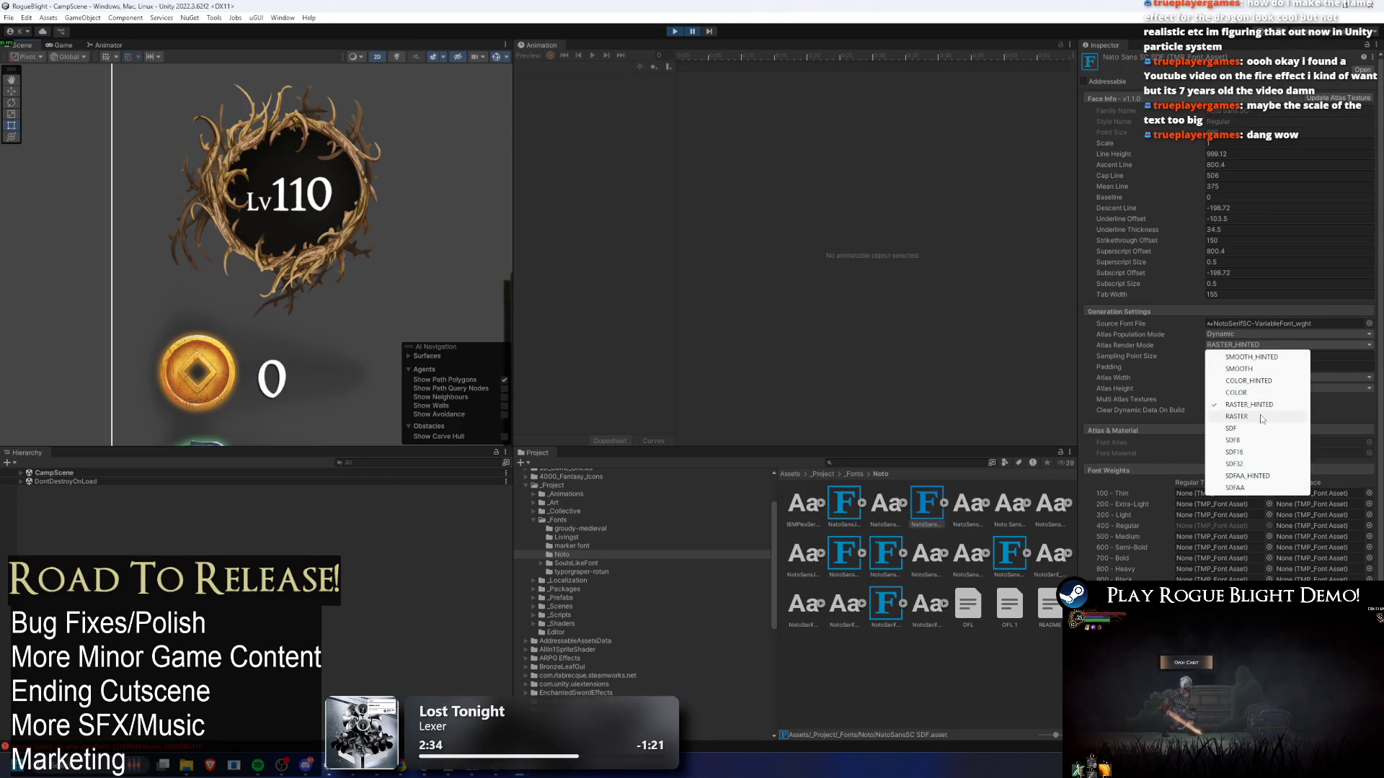
left_click(1262, 464)
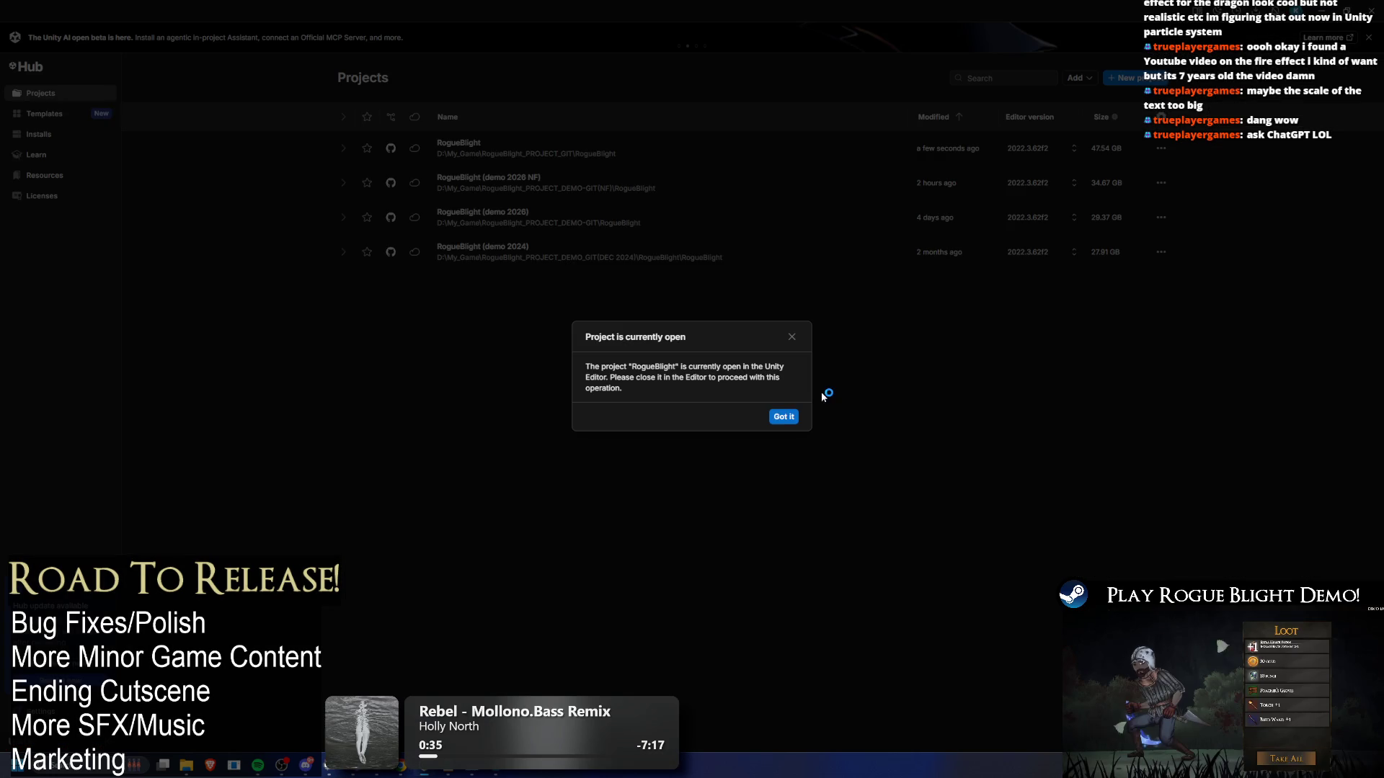
- Dismiss Unity Hub's 'Project is currently open' warning with Got it
left_click(778, 417)
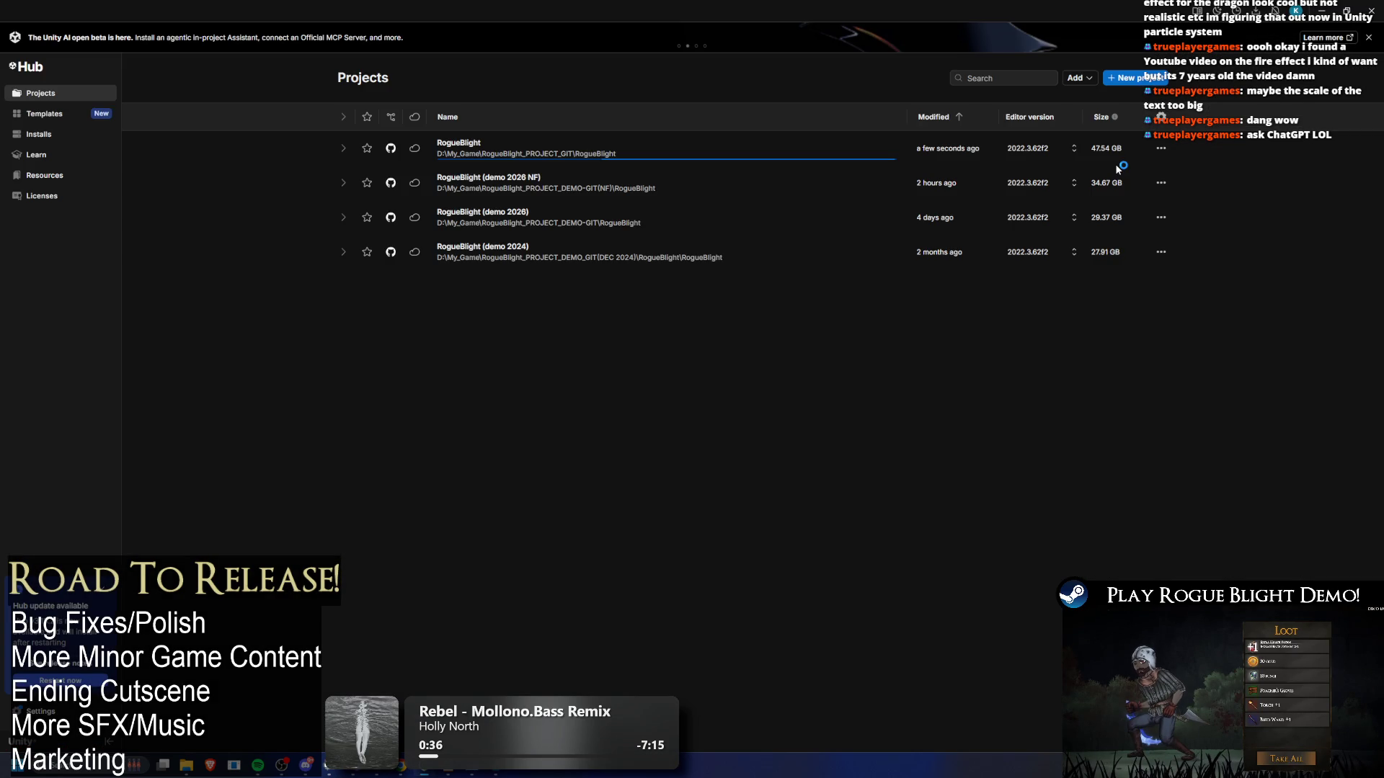